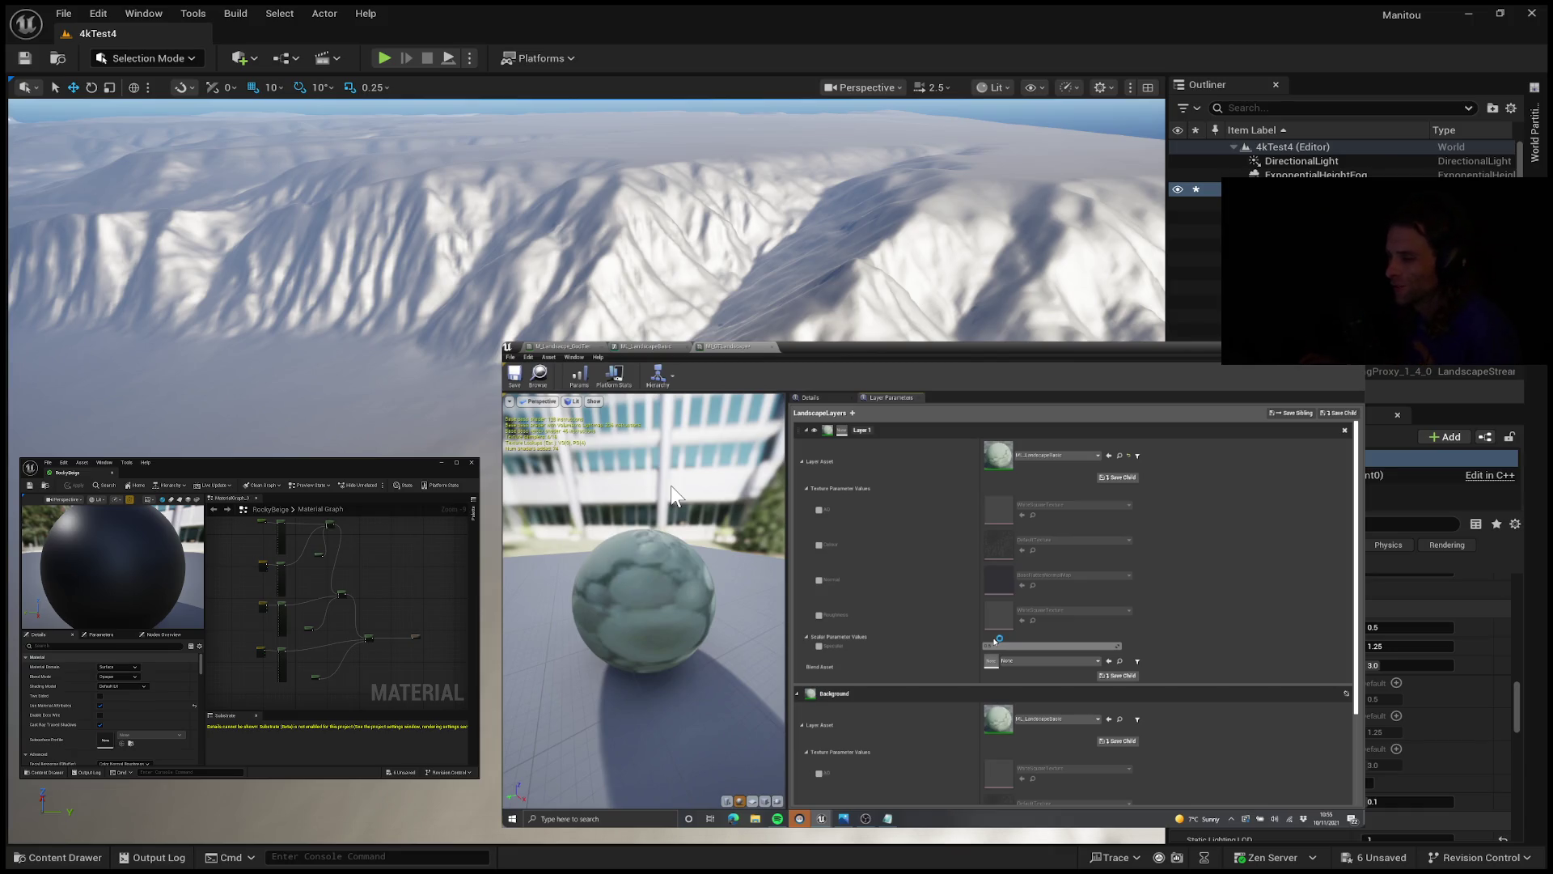
Step: Play the landscape-layers tutorial from 10:24 beside the mountain scene, then pause it
mouse_move(809, 510)
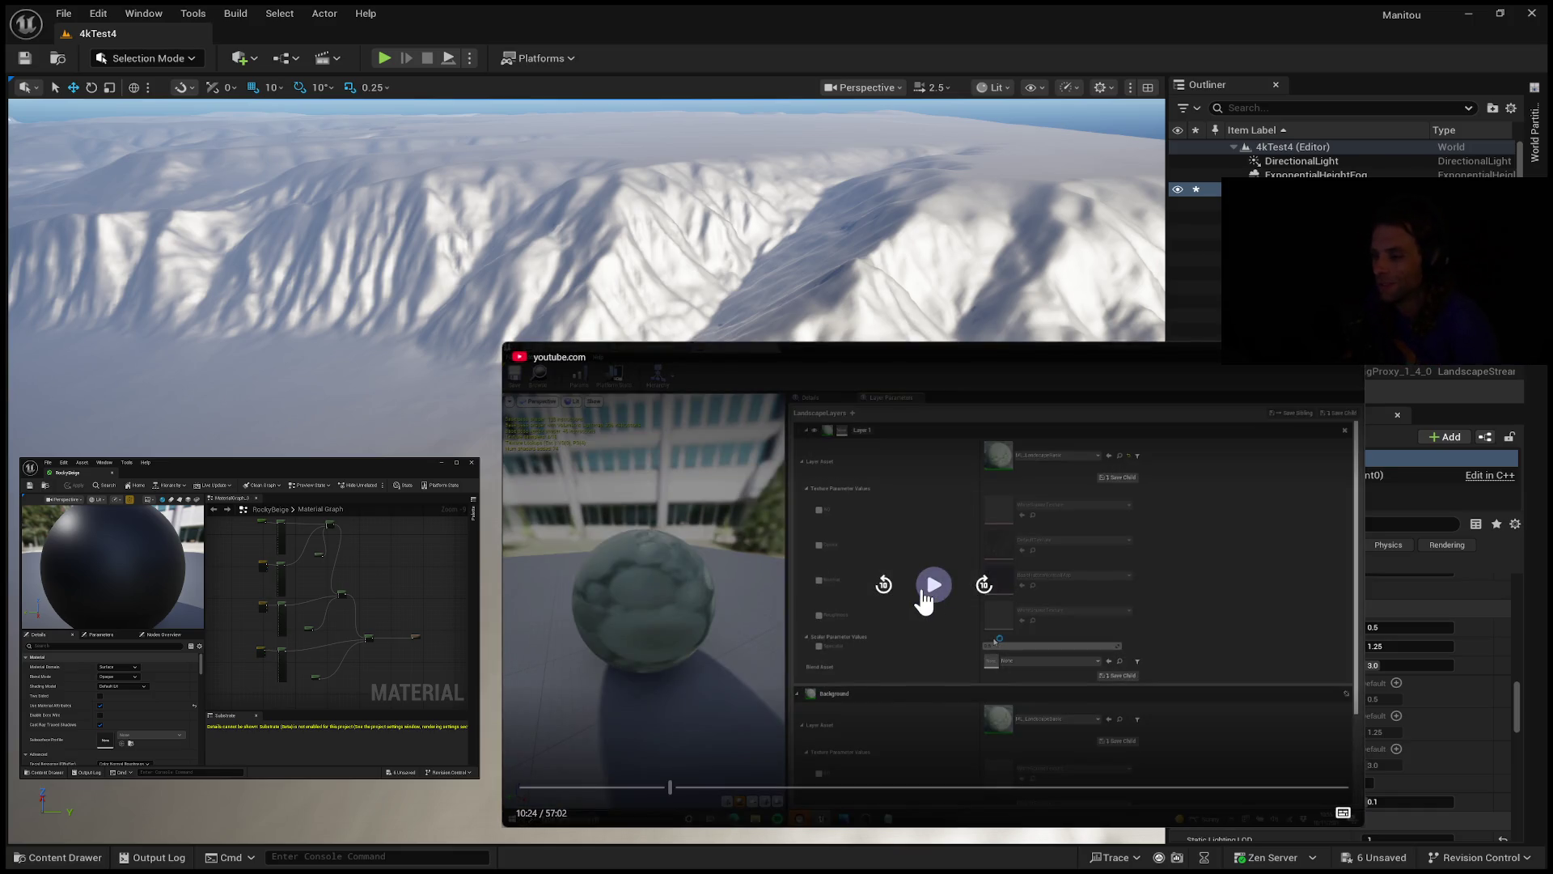
left_click(926, 597)
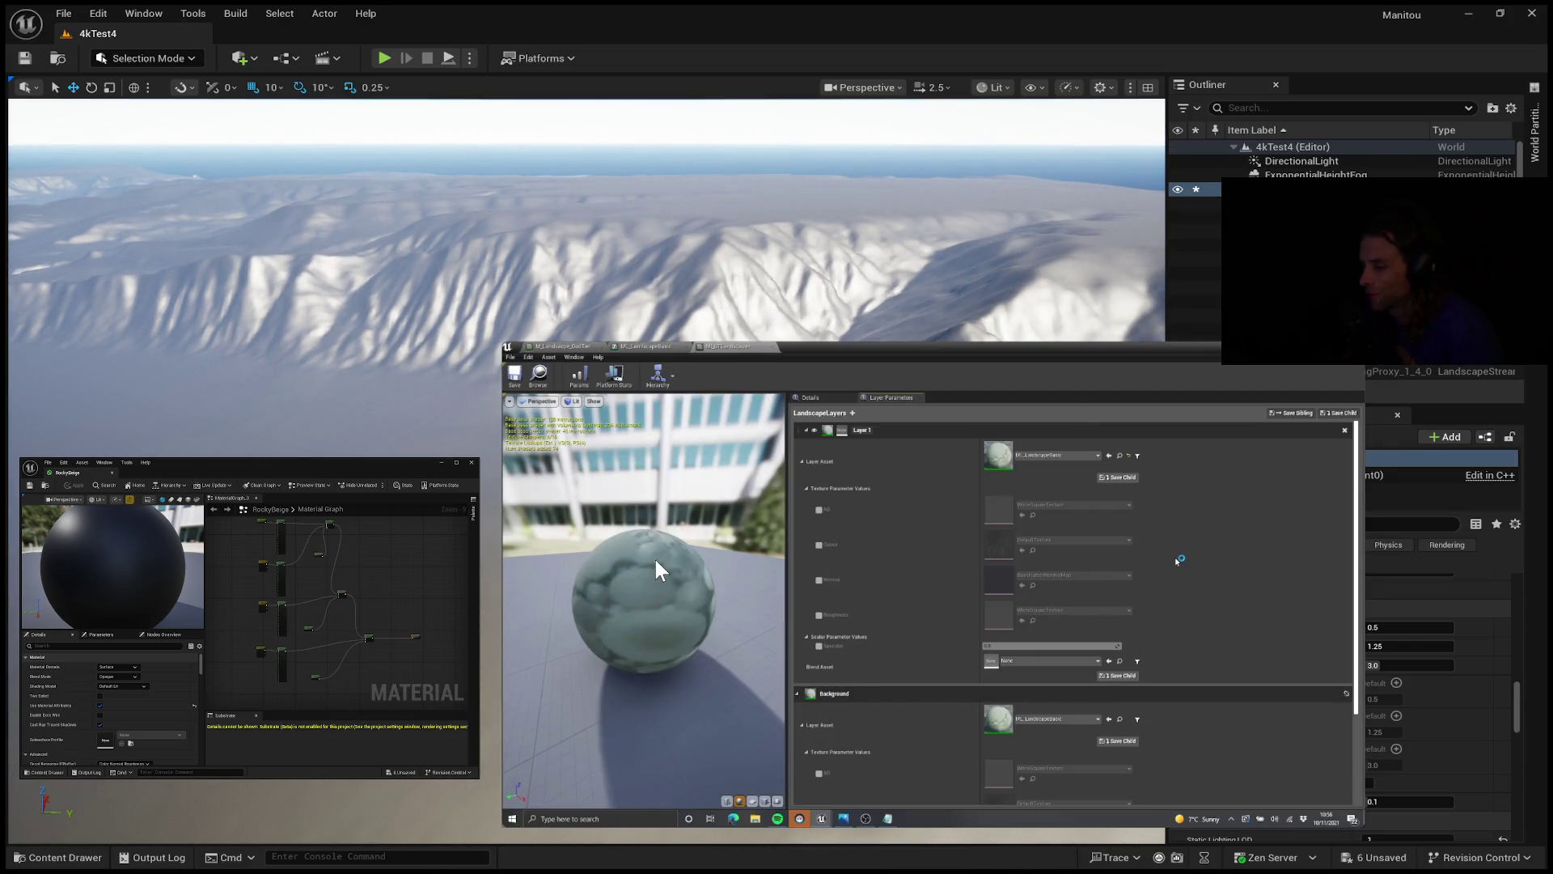
mouse_move(652, 563)
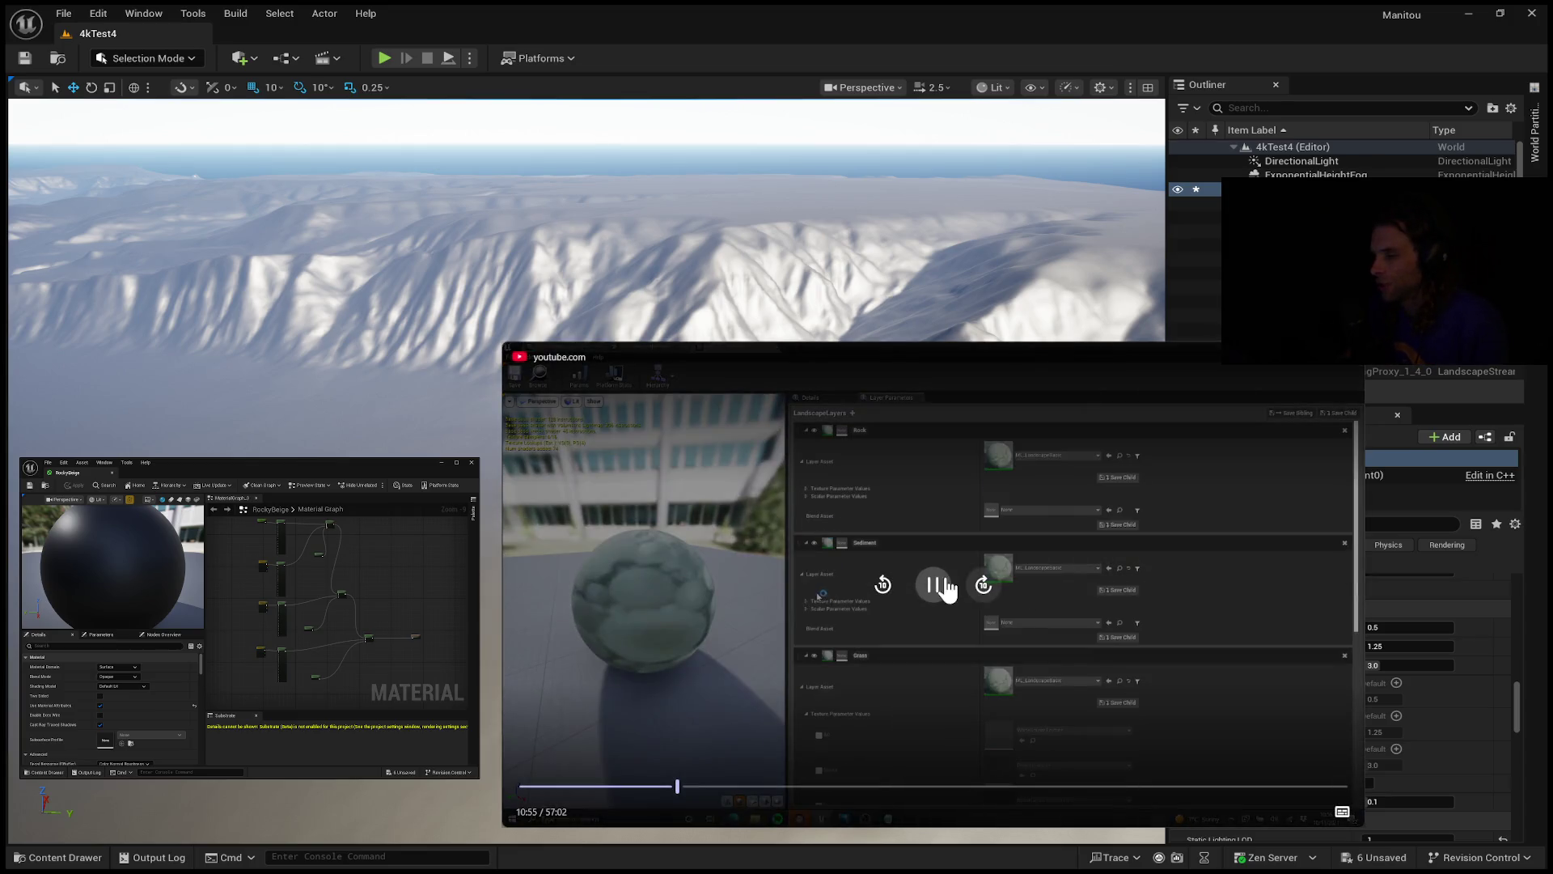
left_click(943, 587)
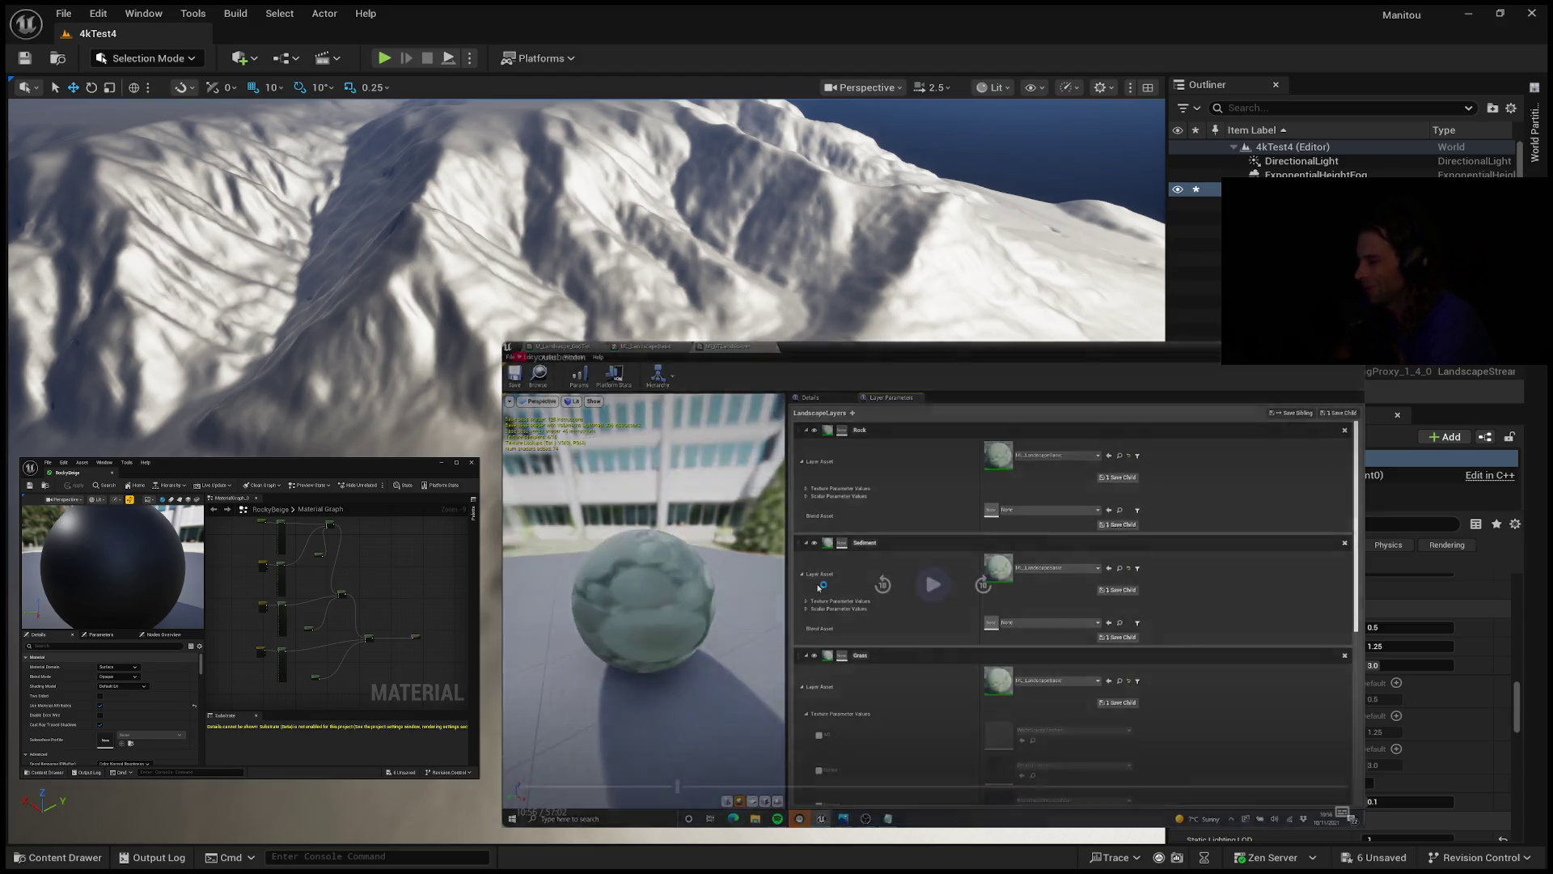
key("space")
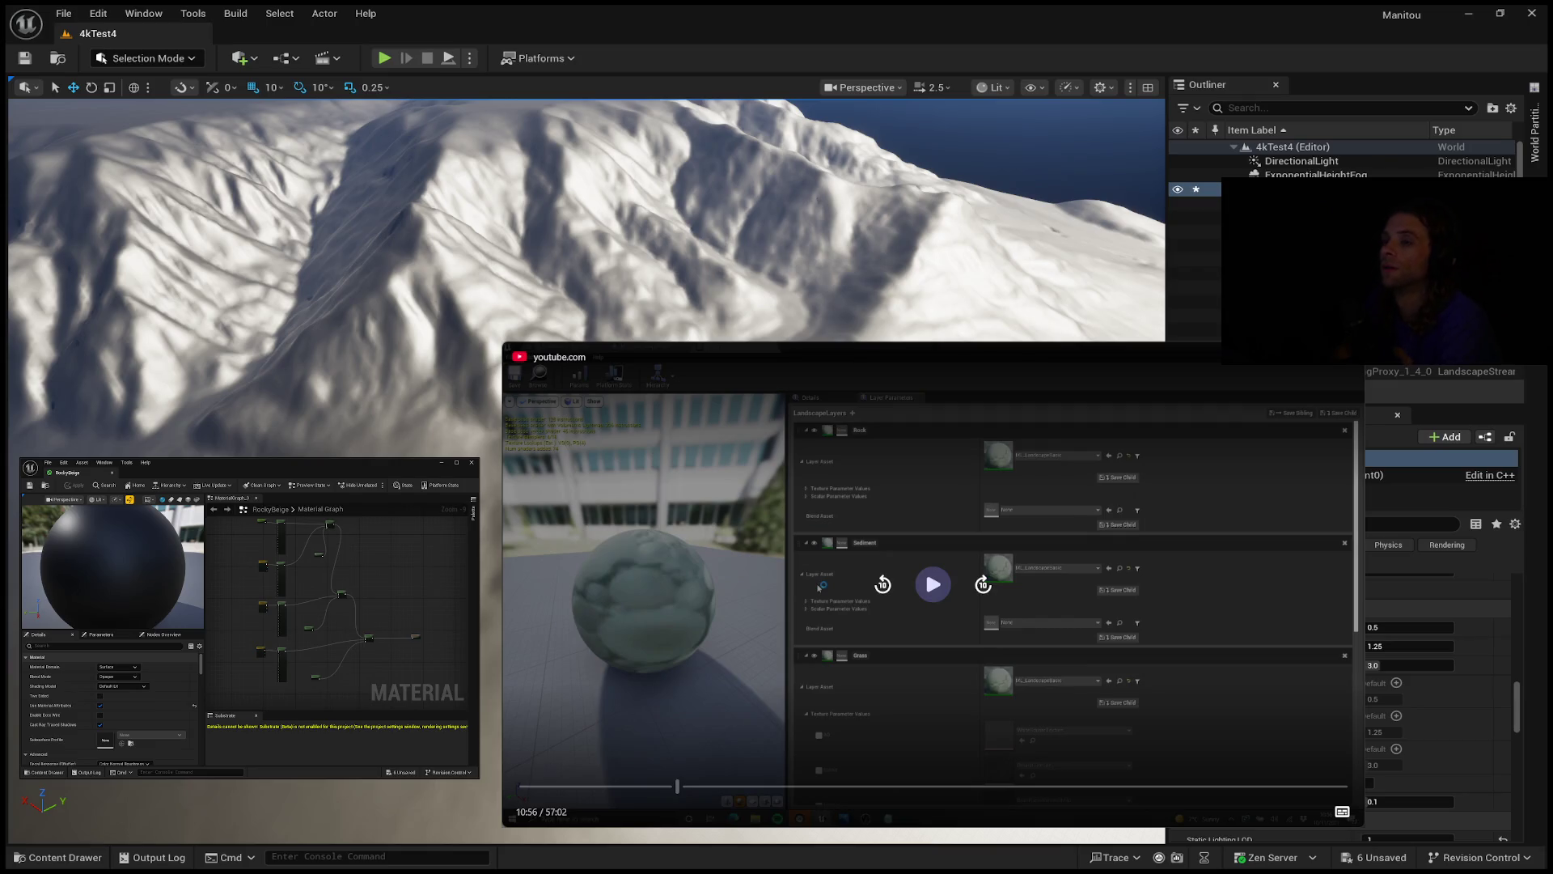
key("space")
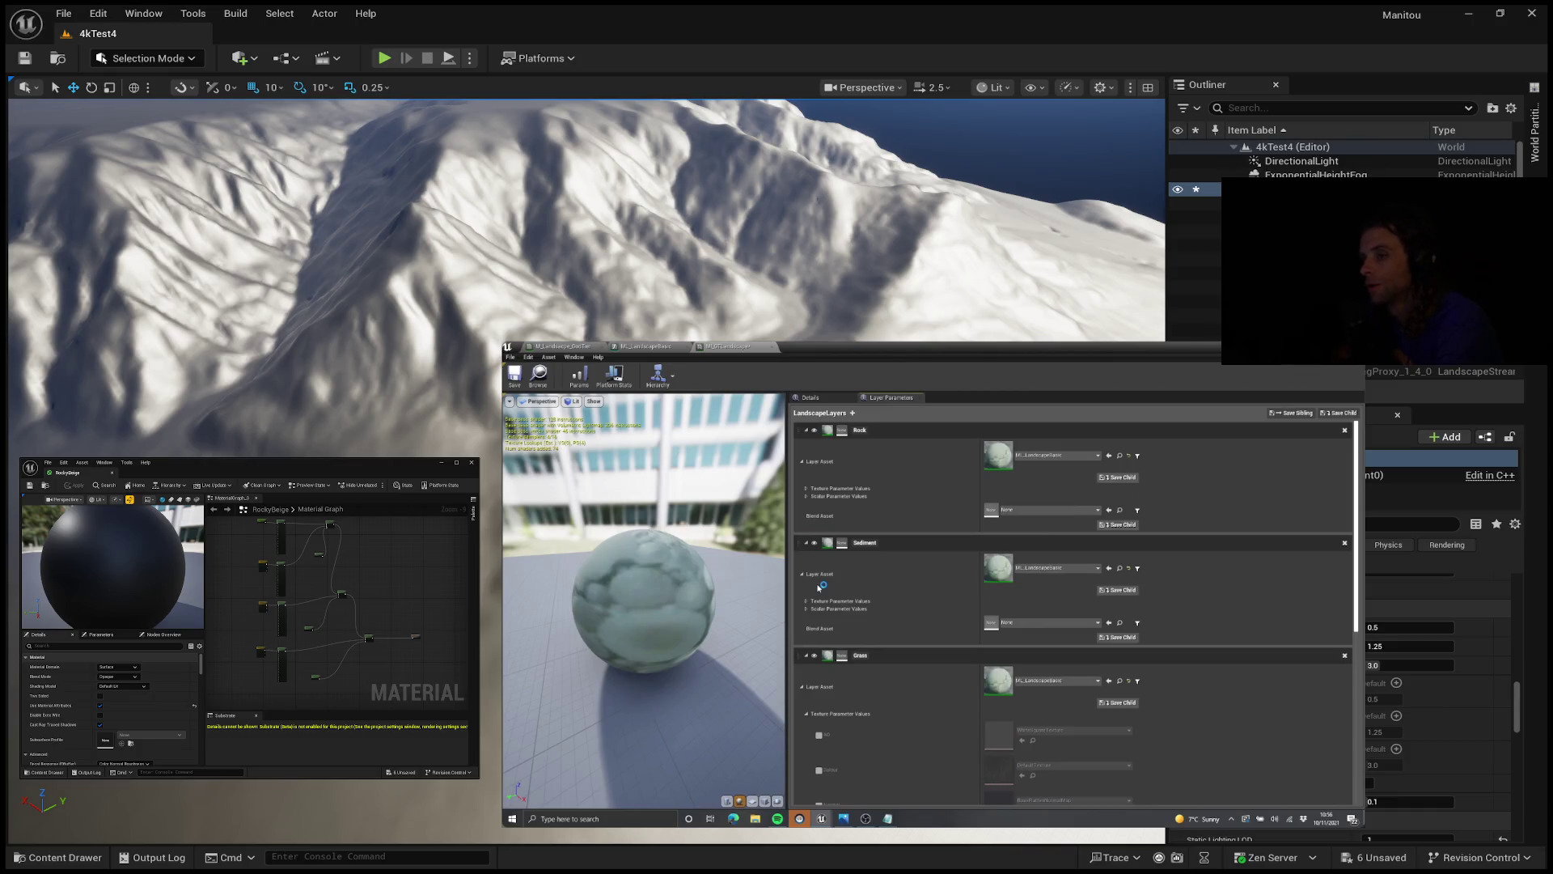
key("space")
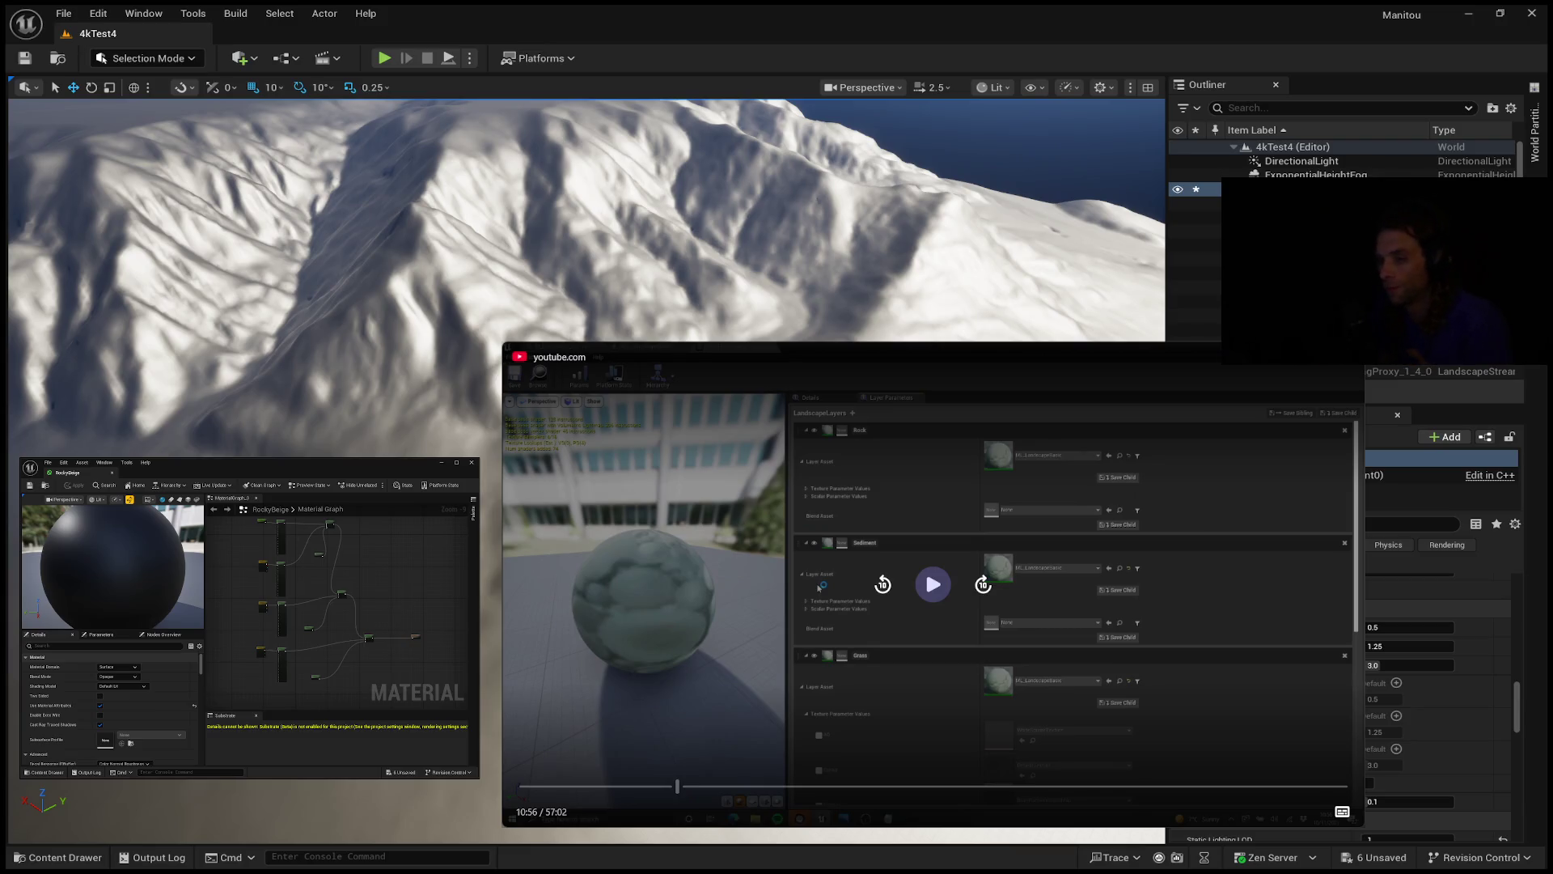
key("space")
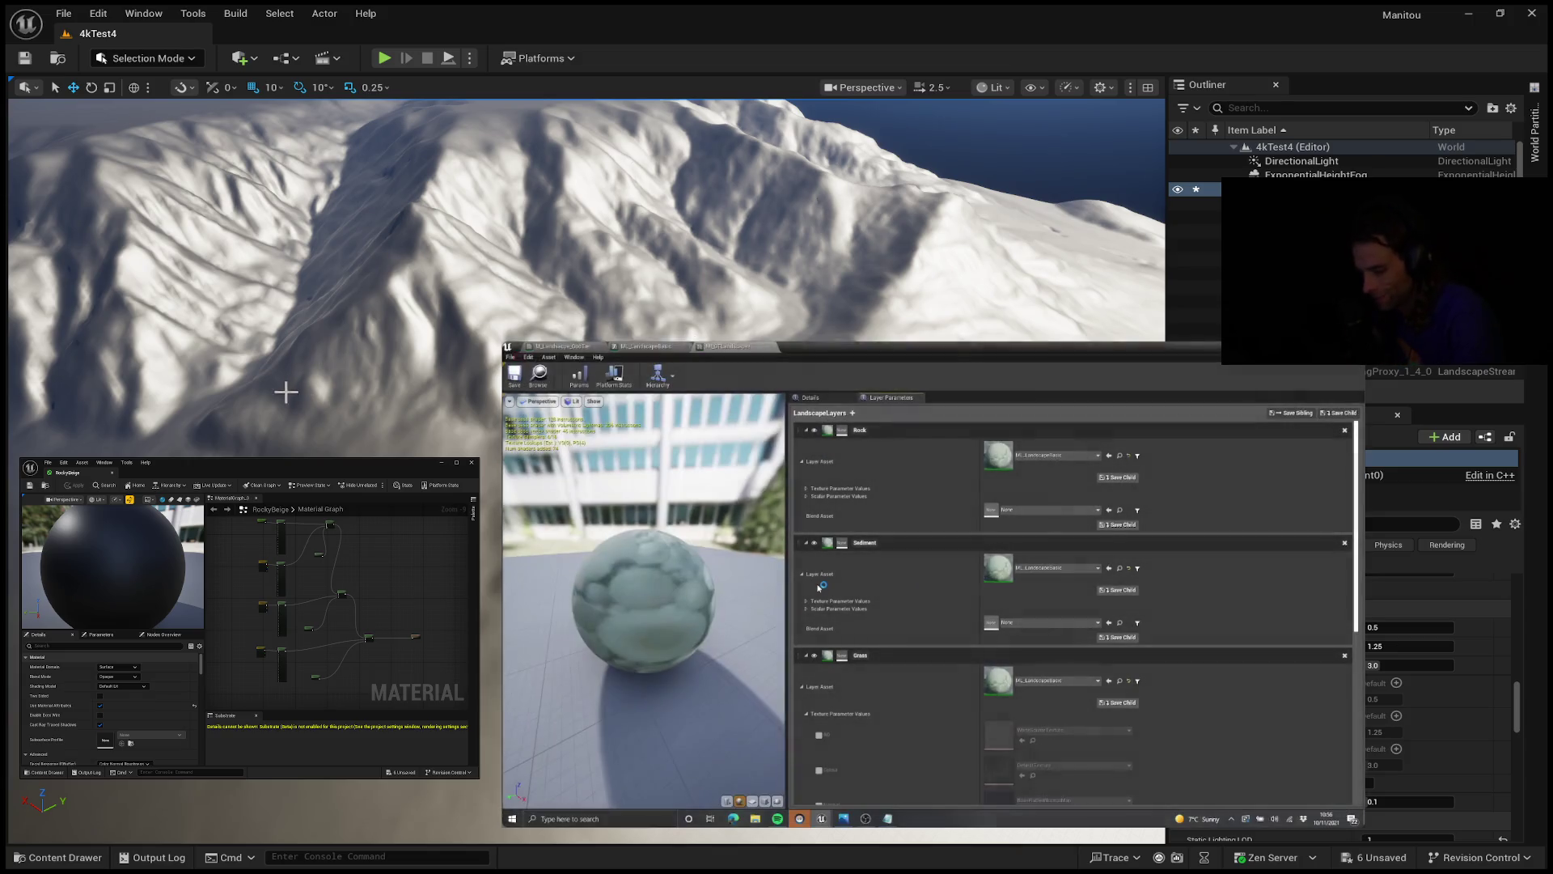
Step: Raise the viewport camera speed to 10 and fly back to frame the mountain ridges
scroll(586, 218, "up", 2)
scroll(587, 219, "up", 3)
key("s")
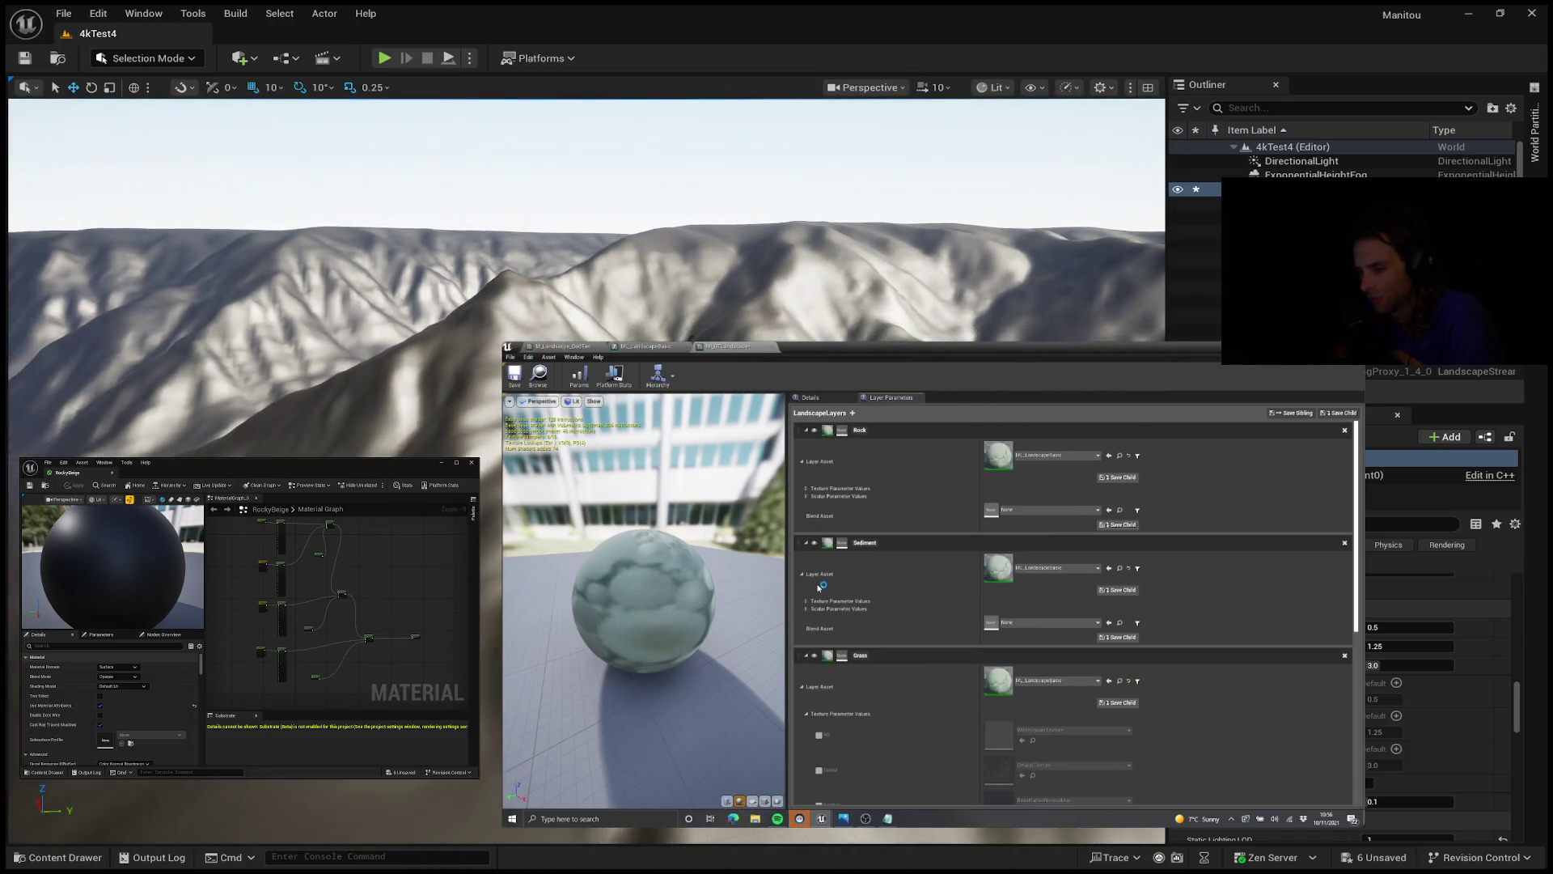
Step: Resume the tutorial and let it run to the MLB_GrassLayer blend graph
mouse_move(820, 588)
left_click(937, 586)
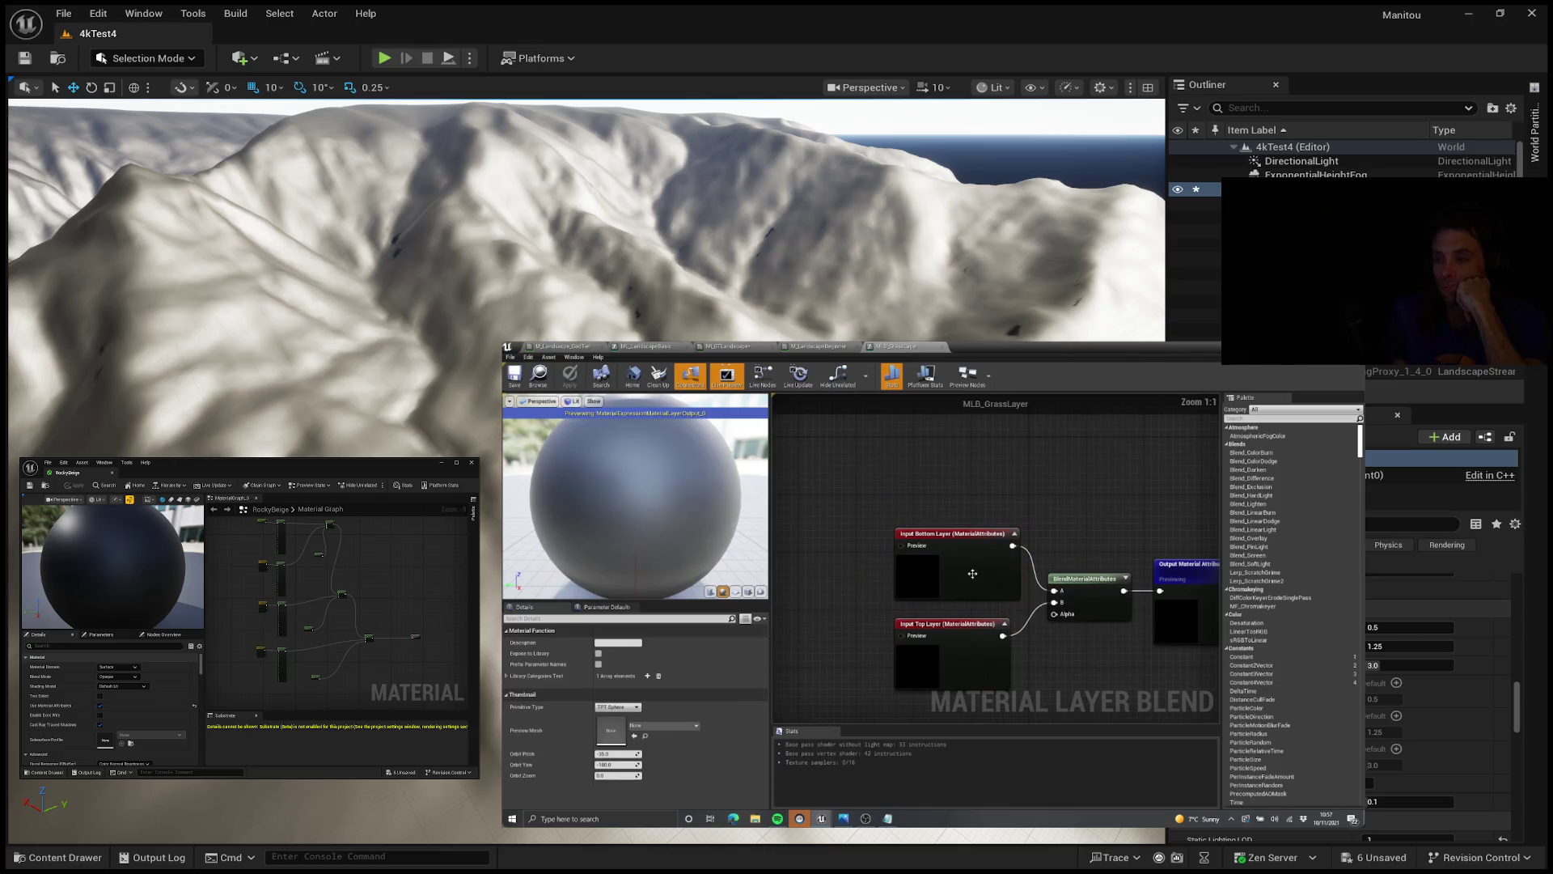
Step: Follow the tutorial as it adds Rock, Sediment and Grass layers with their layer and blend assets
mouse_move(972, 597)
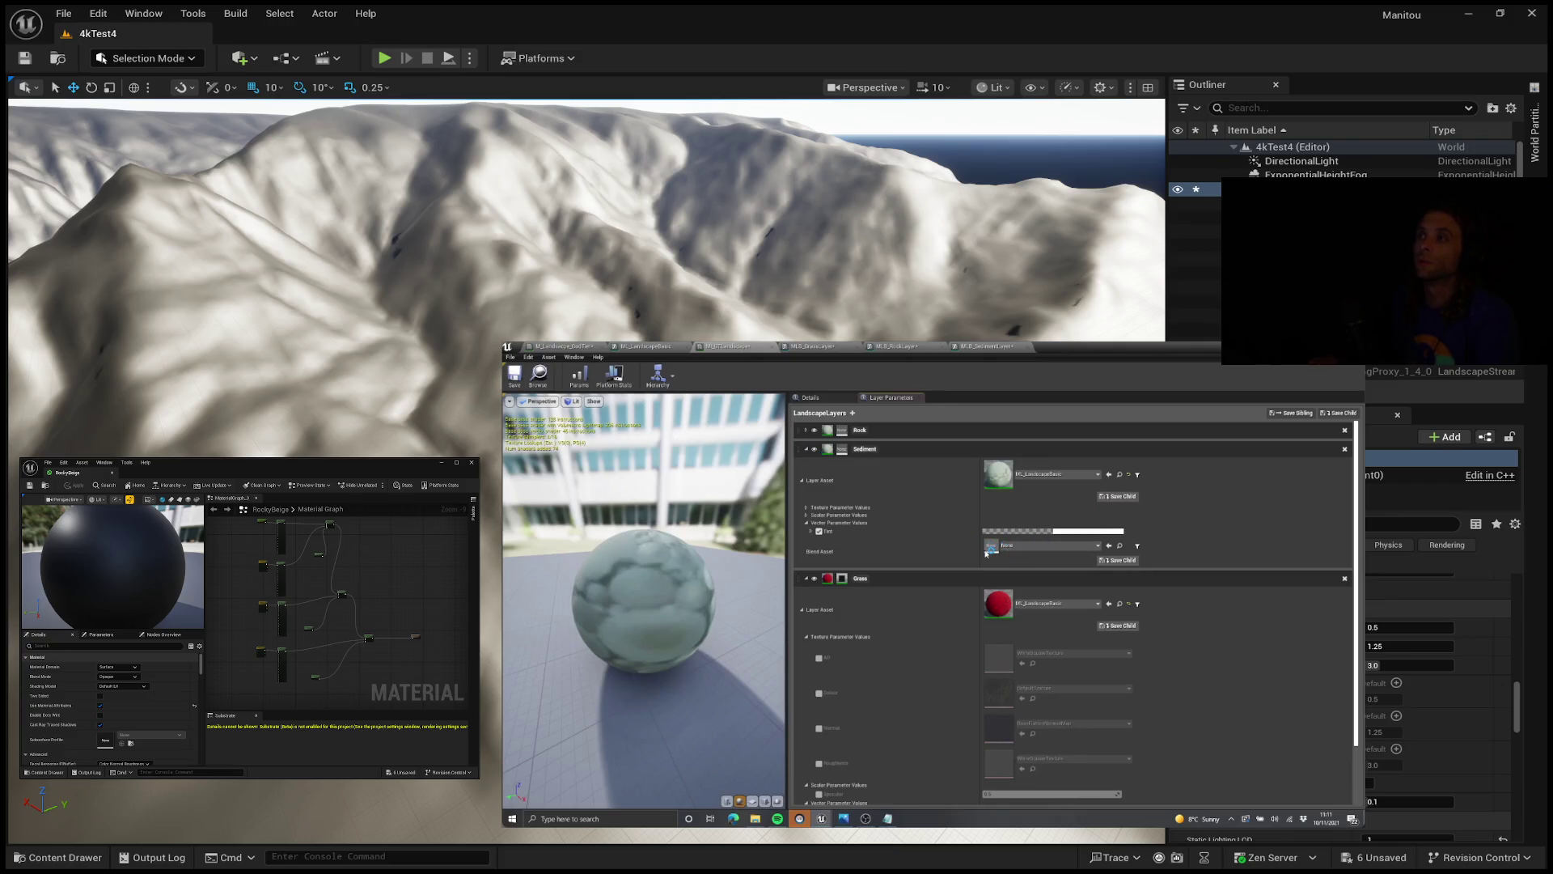
Step: Collapse the Sediment layer entry and bring up the main landscape material graph
left_click(807, 450)
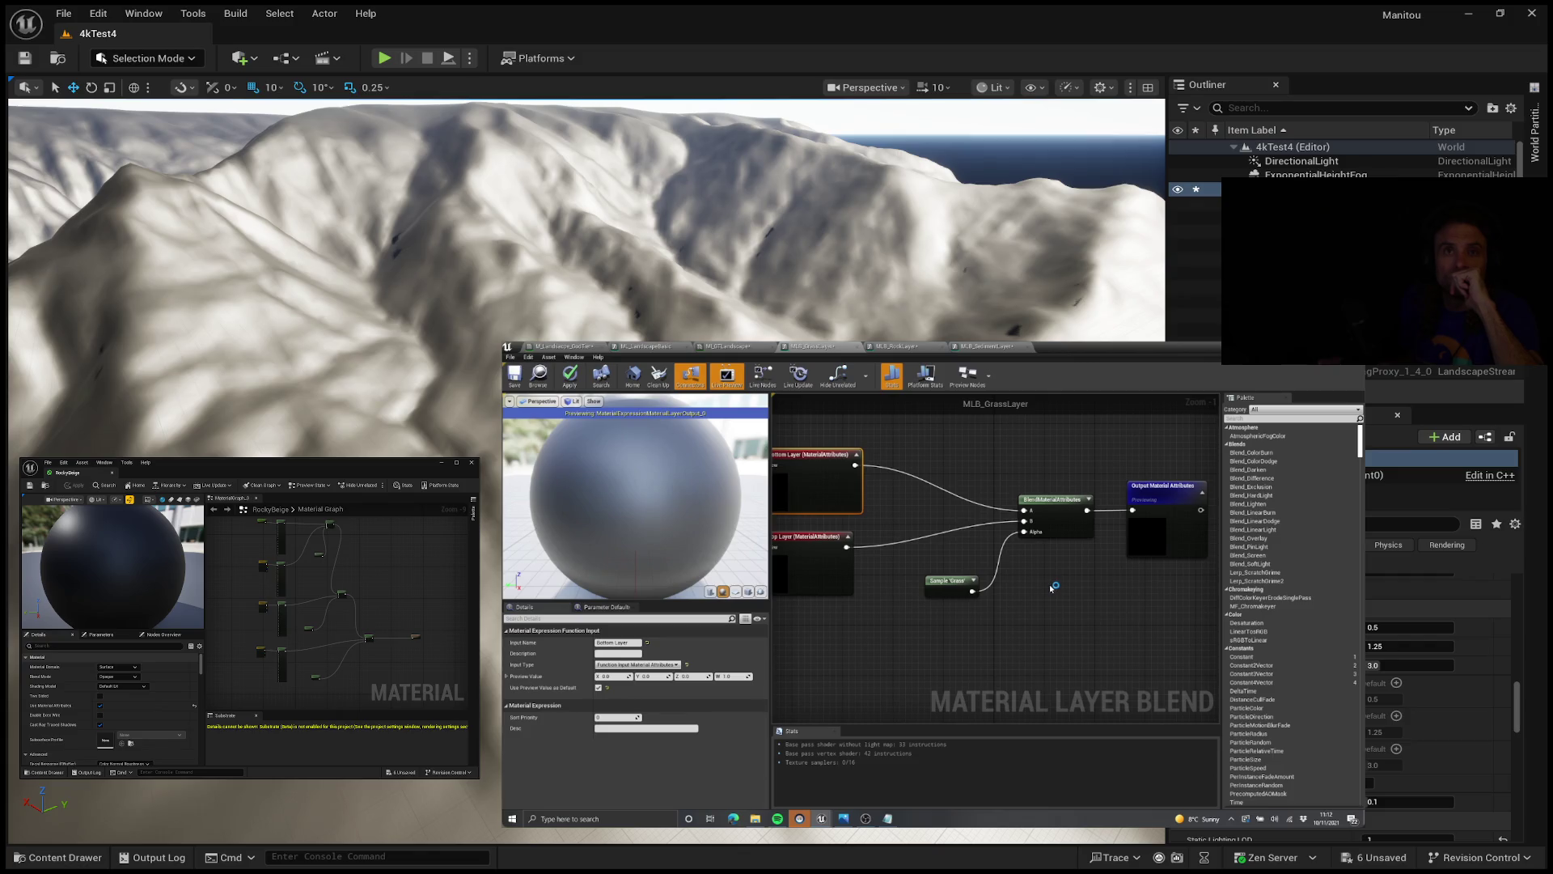
left_click(563, 346)
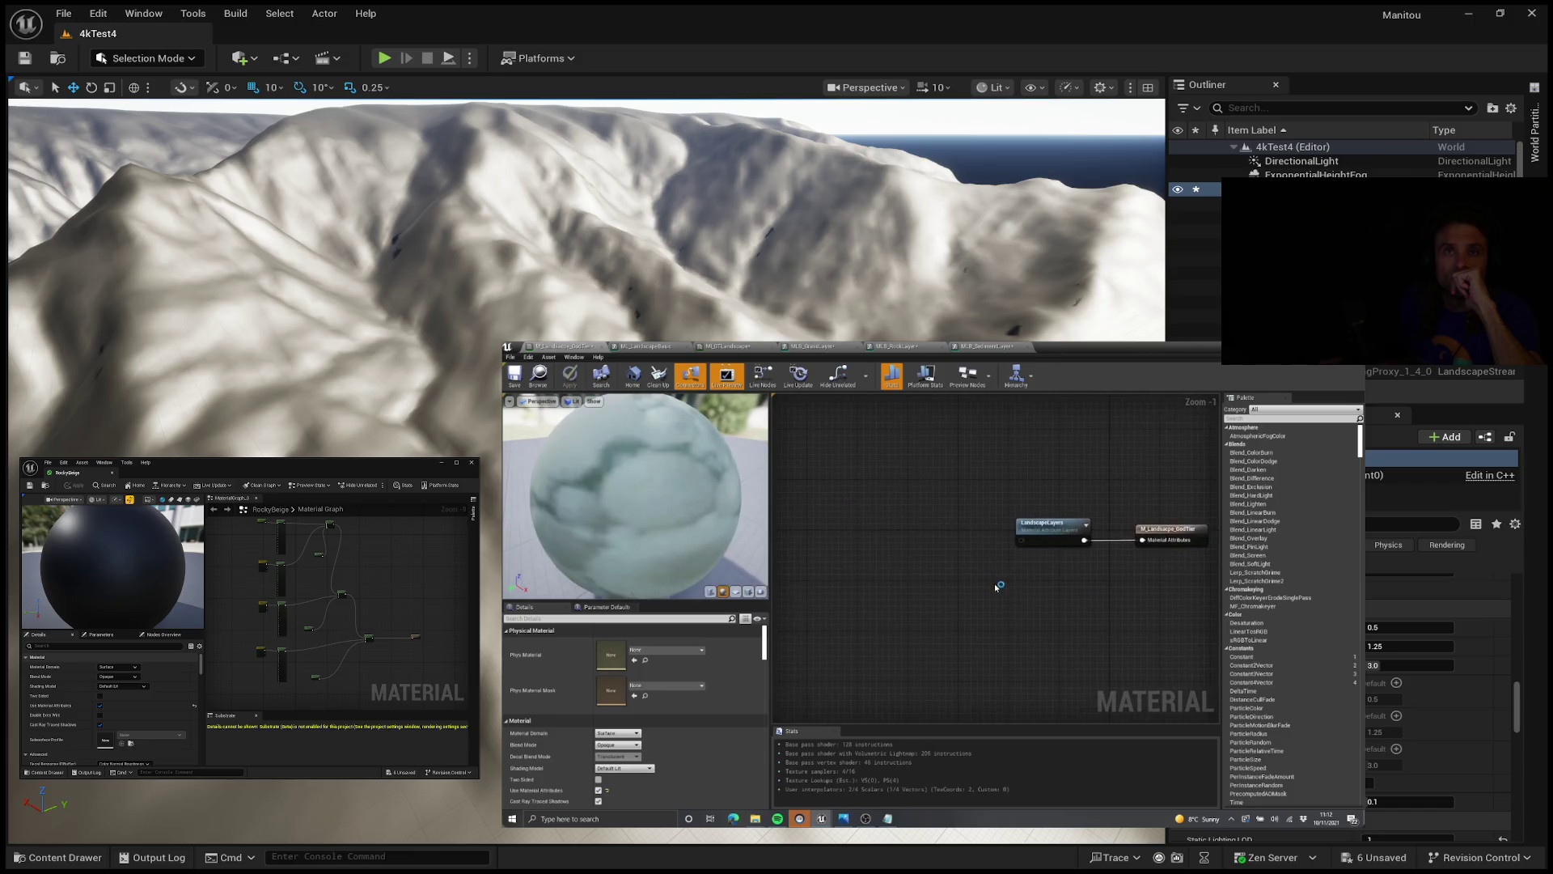
Step: Compare the grass, rock and sediment layer blend graphs against the landscape material
left_click(837, 345)
left_click(562, 346)
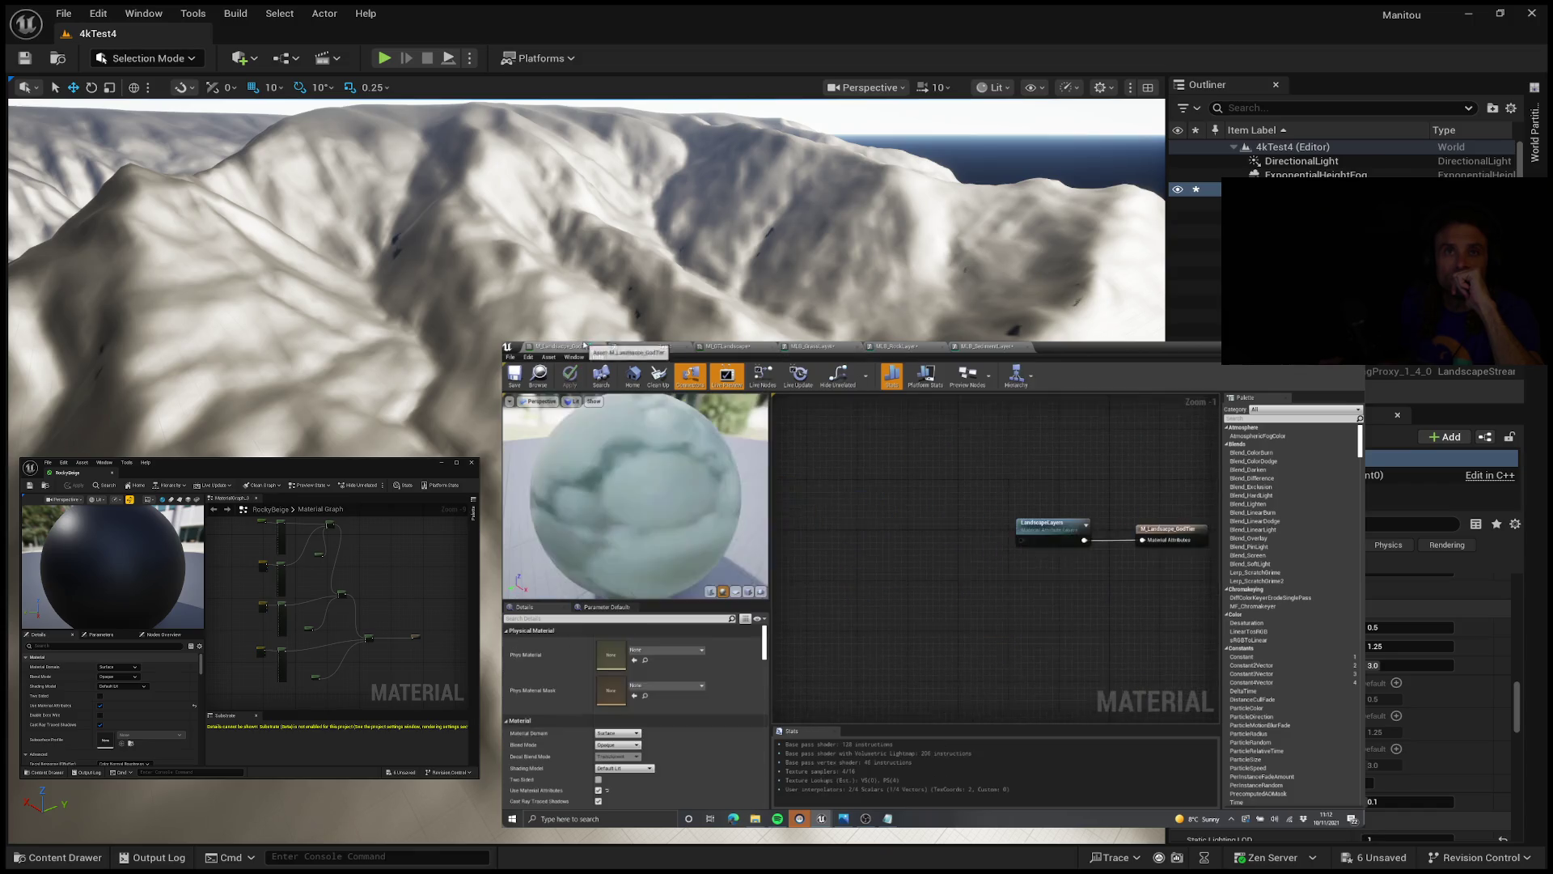
left_click(898, 347)
left_click(955, 511)
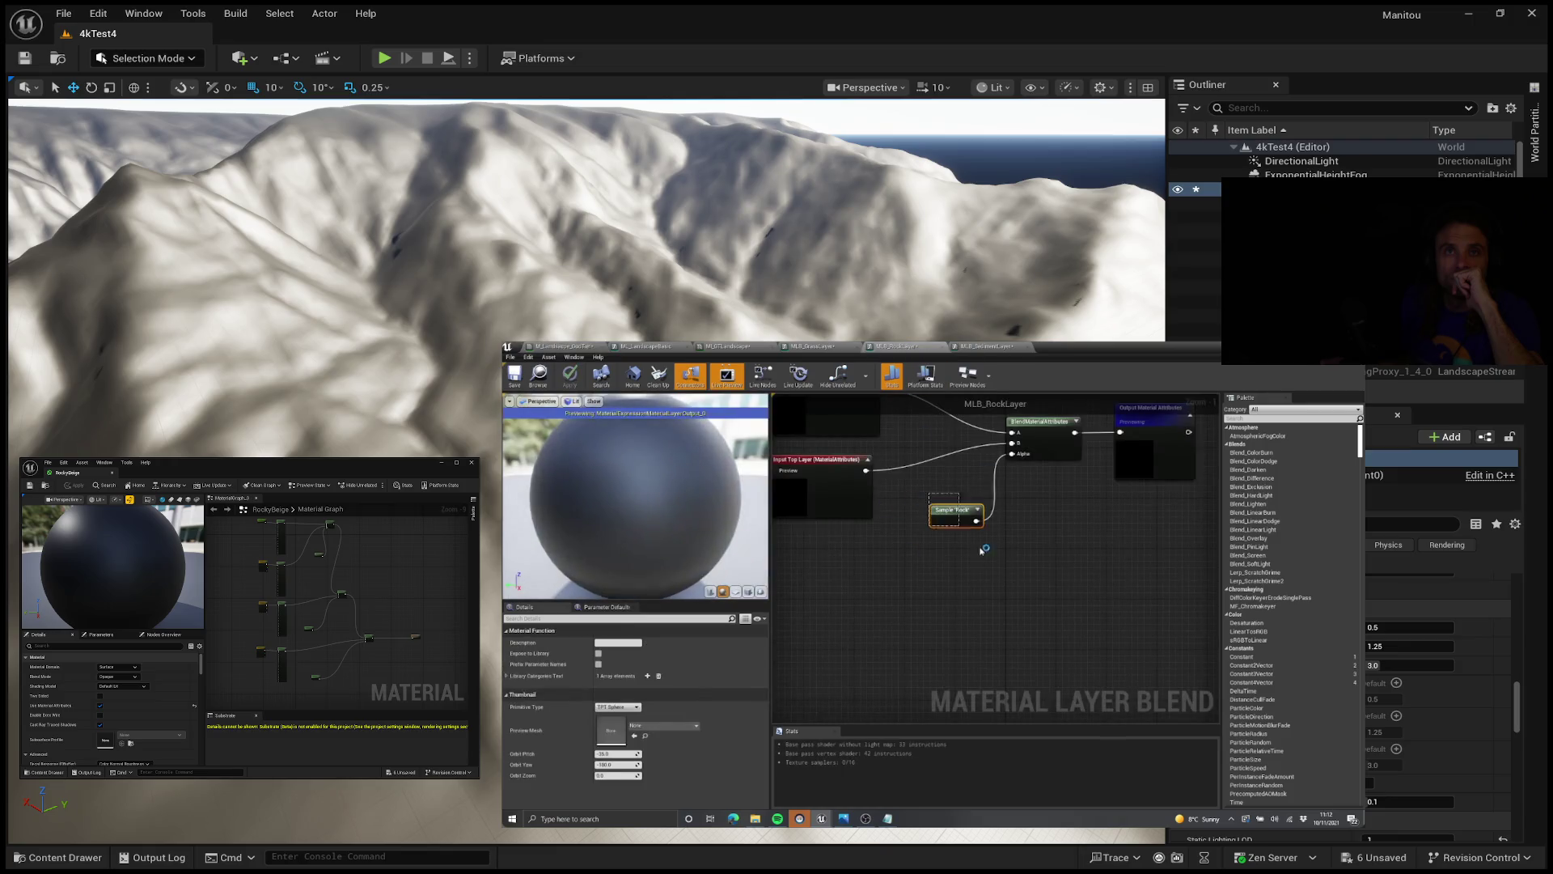
left_click(983, 347)
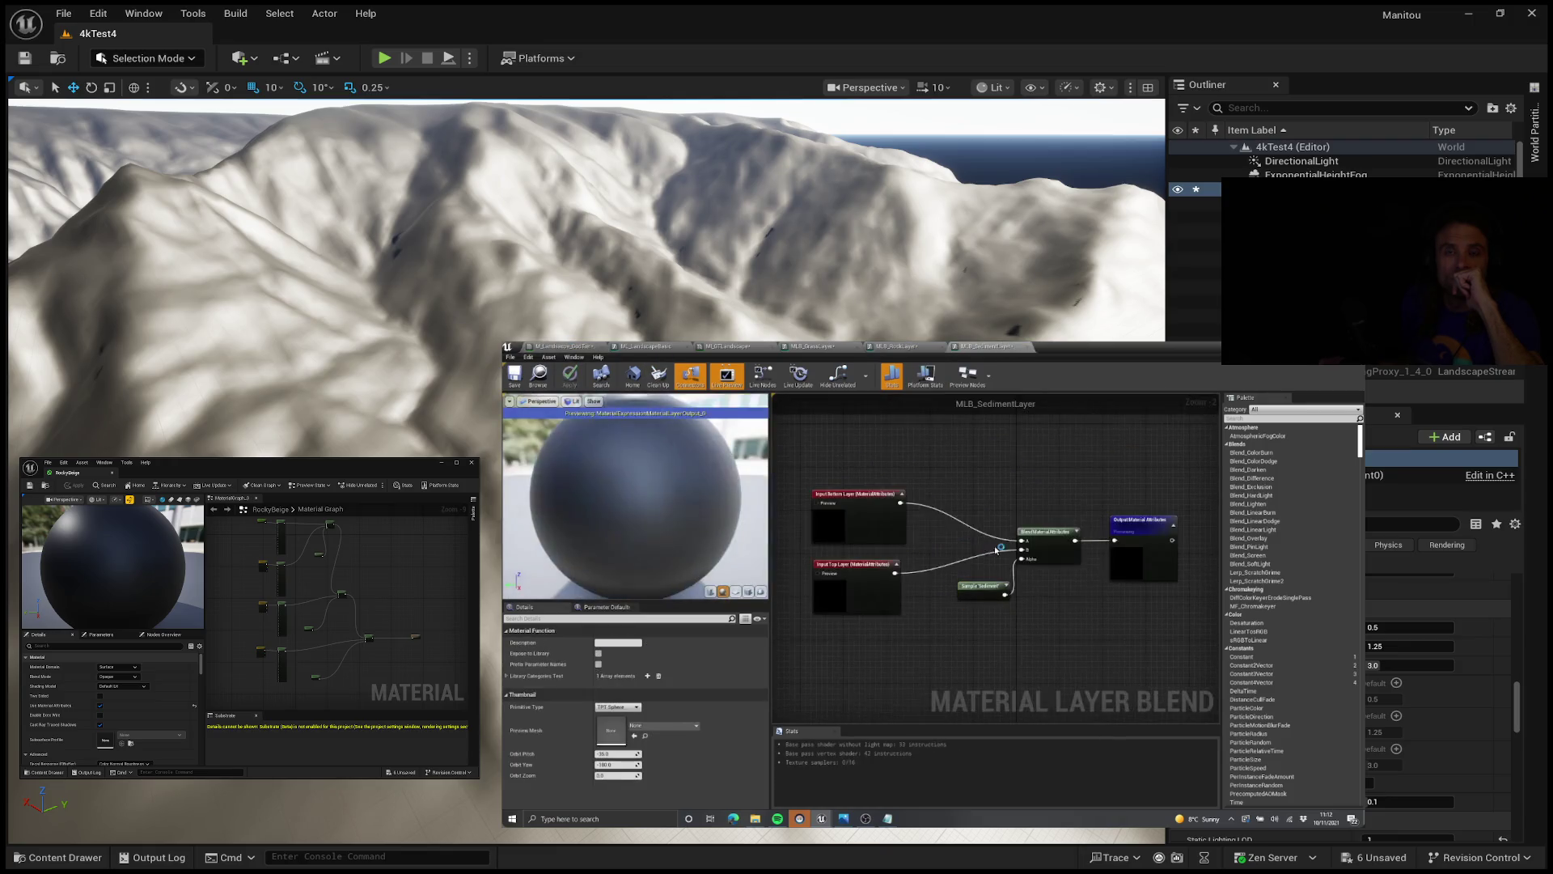
left_click(562, 347)
left_click(957, 557)
Step: Select the three Sample layer-weight nodes and recheck the grass, rock and sediment blend graphs
left_click_drag(1012, 603, 915, 501)
scroll(998, 597, "down", 1)
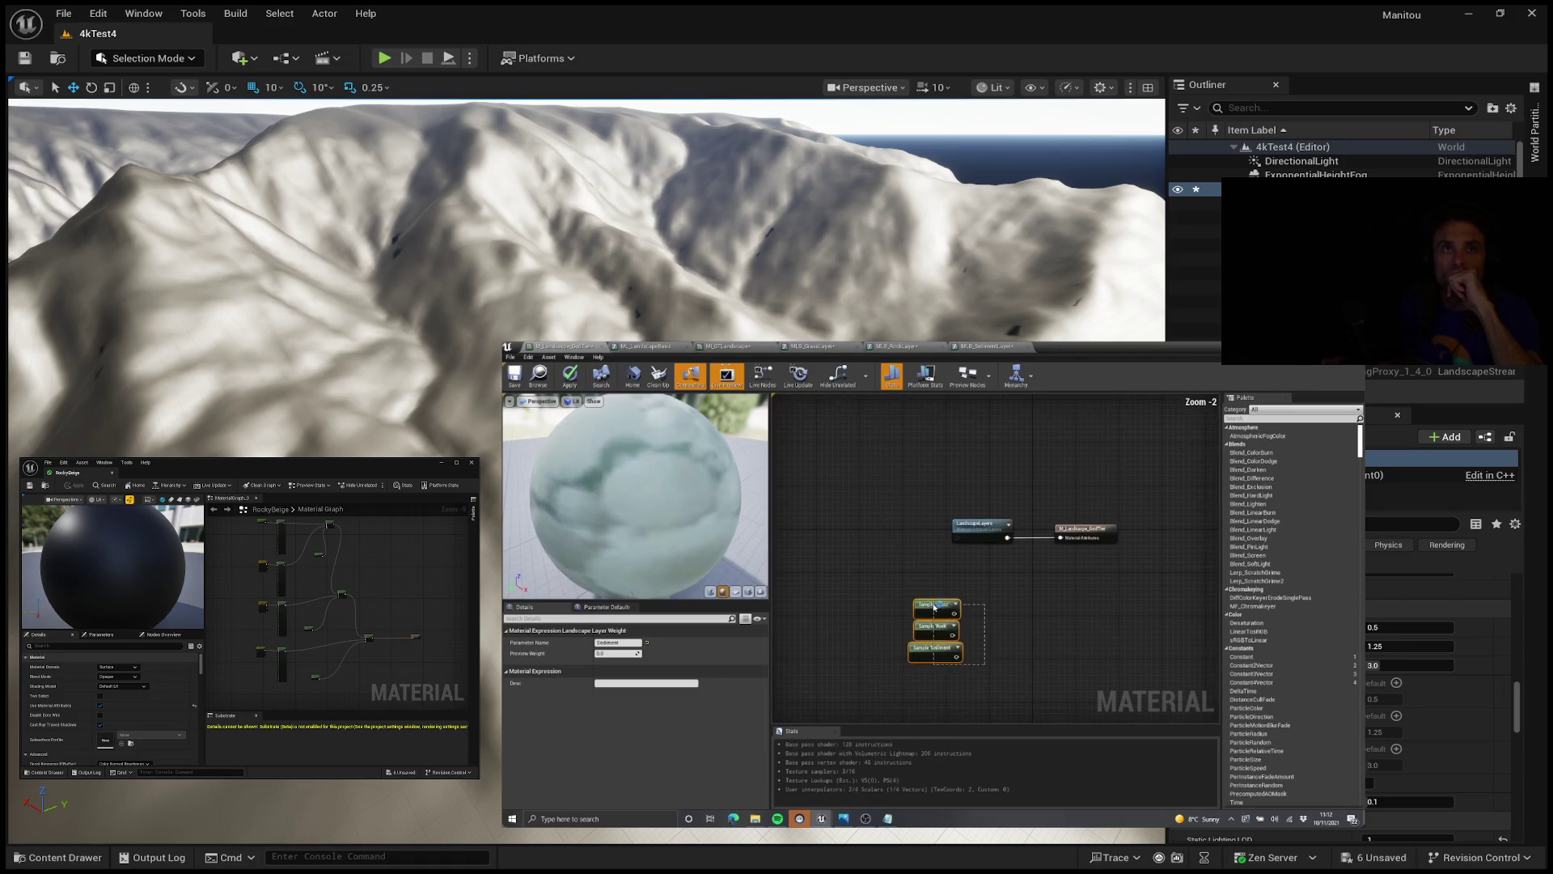
left_click(909, 527)
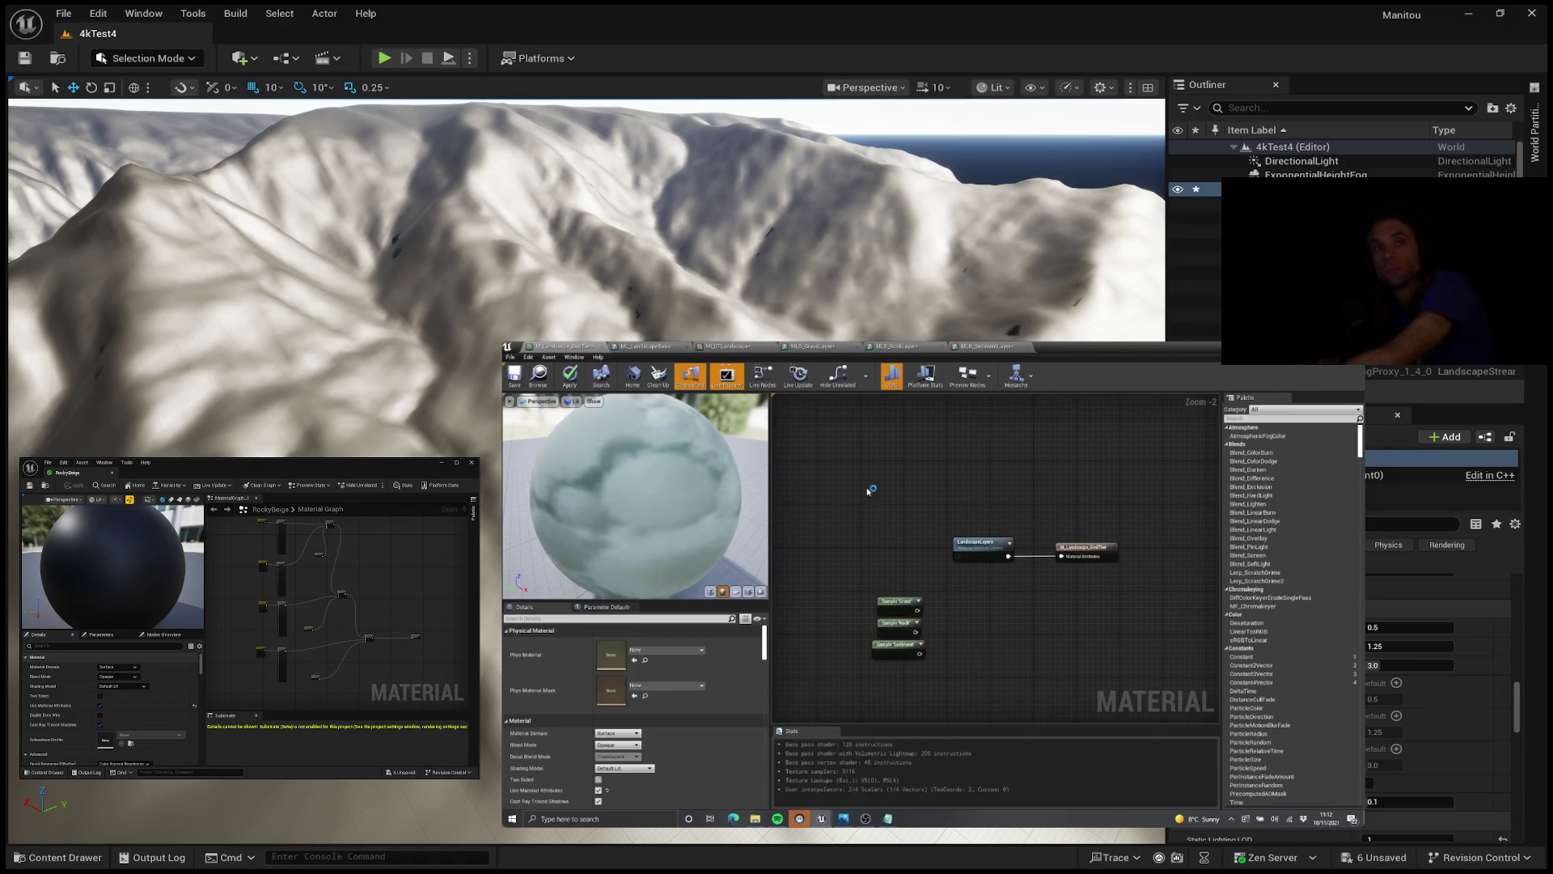
left_click(804, 346)
left_click(894, 346)
left_click(983, 347)
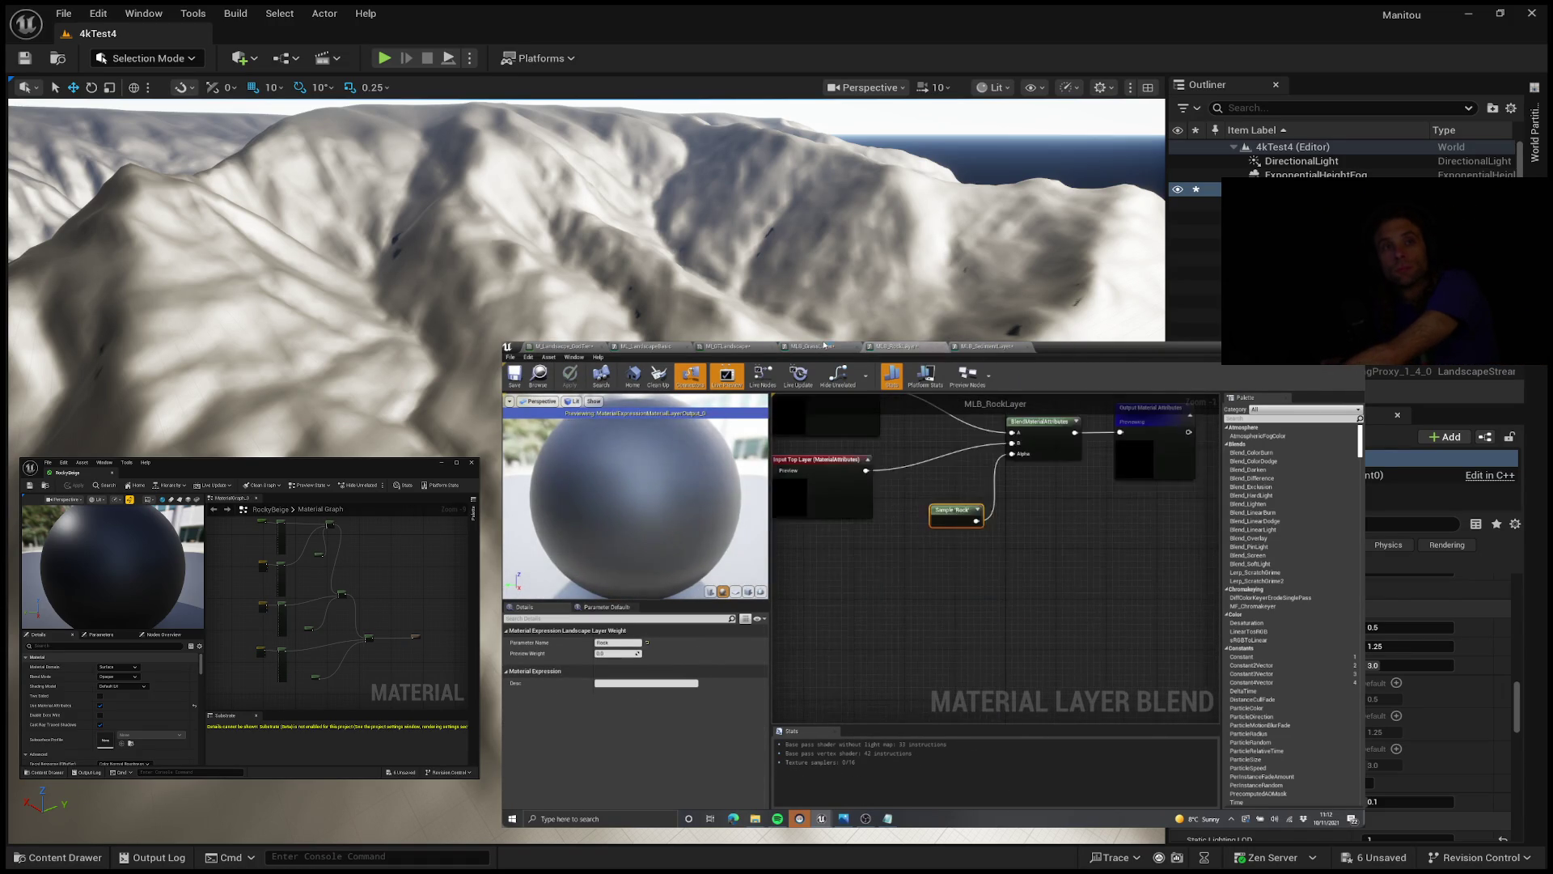
left_click(809, 347)
left_click(754, 346)
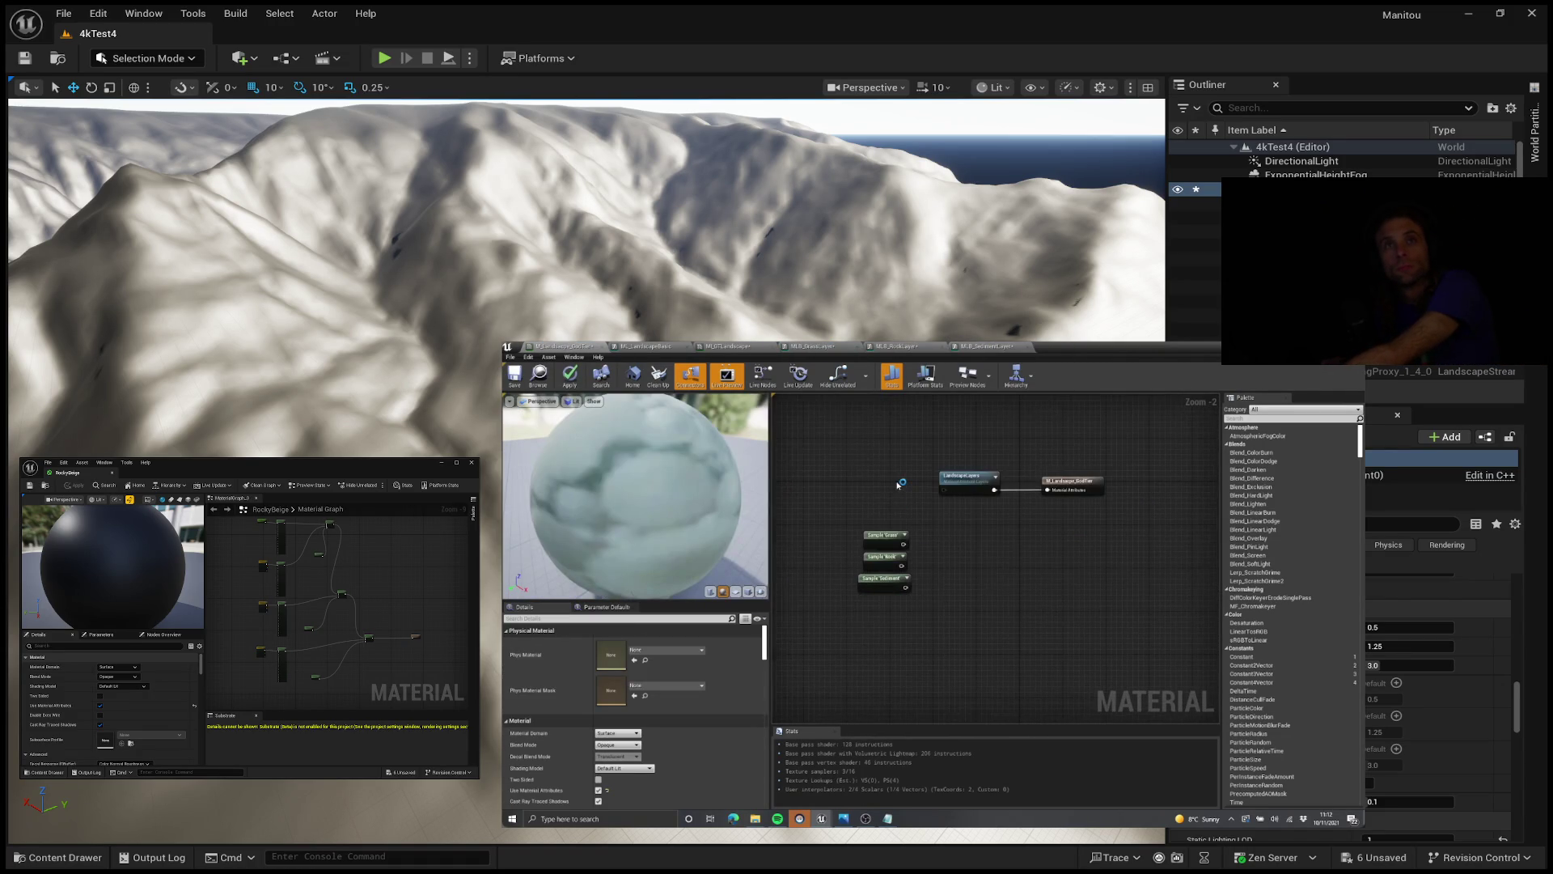
left_click(809, 346)
scroll(955, 572, "up", 3)
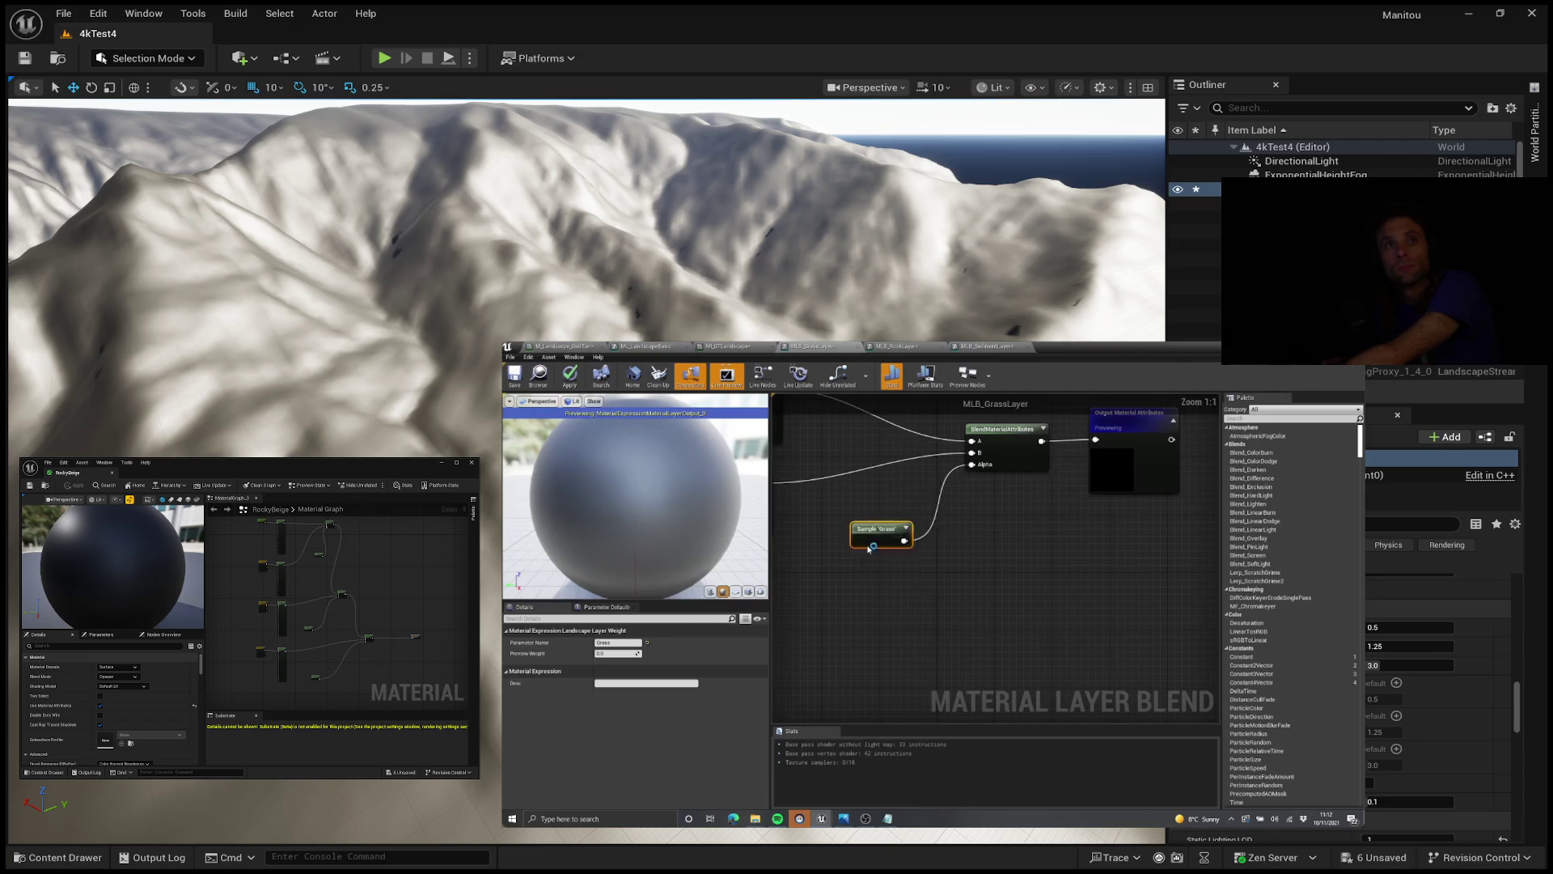
left_click(558, 345)
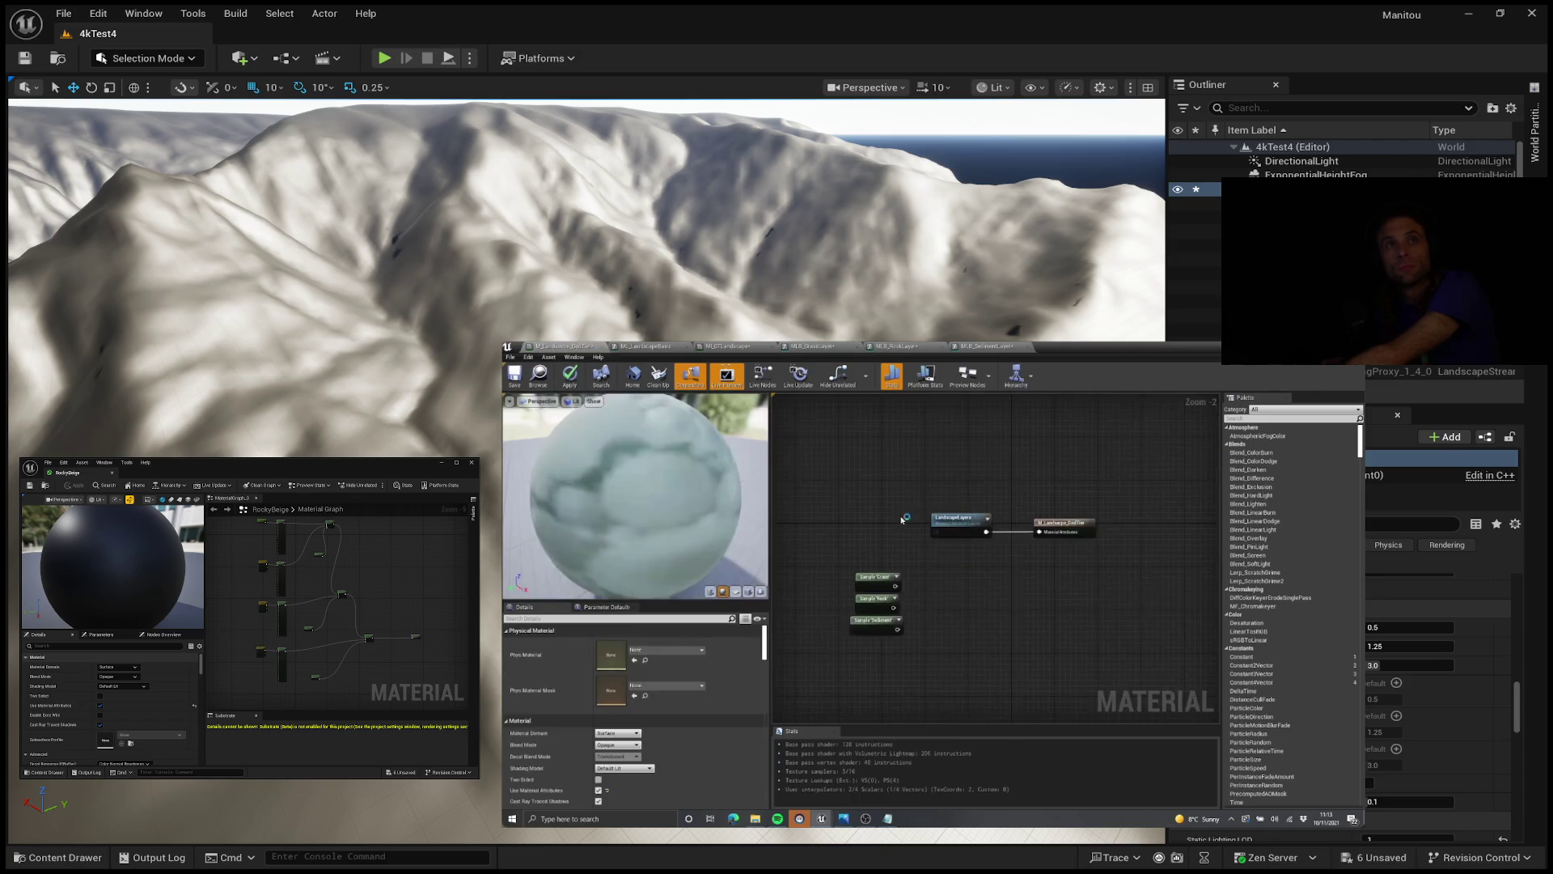
Step: Shift the three Sample nodes left and return to M_Landscape_GodTier
left_click_drag(913, 560, 895, 560)
left_click(849, 433)
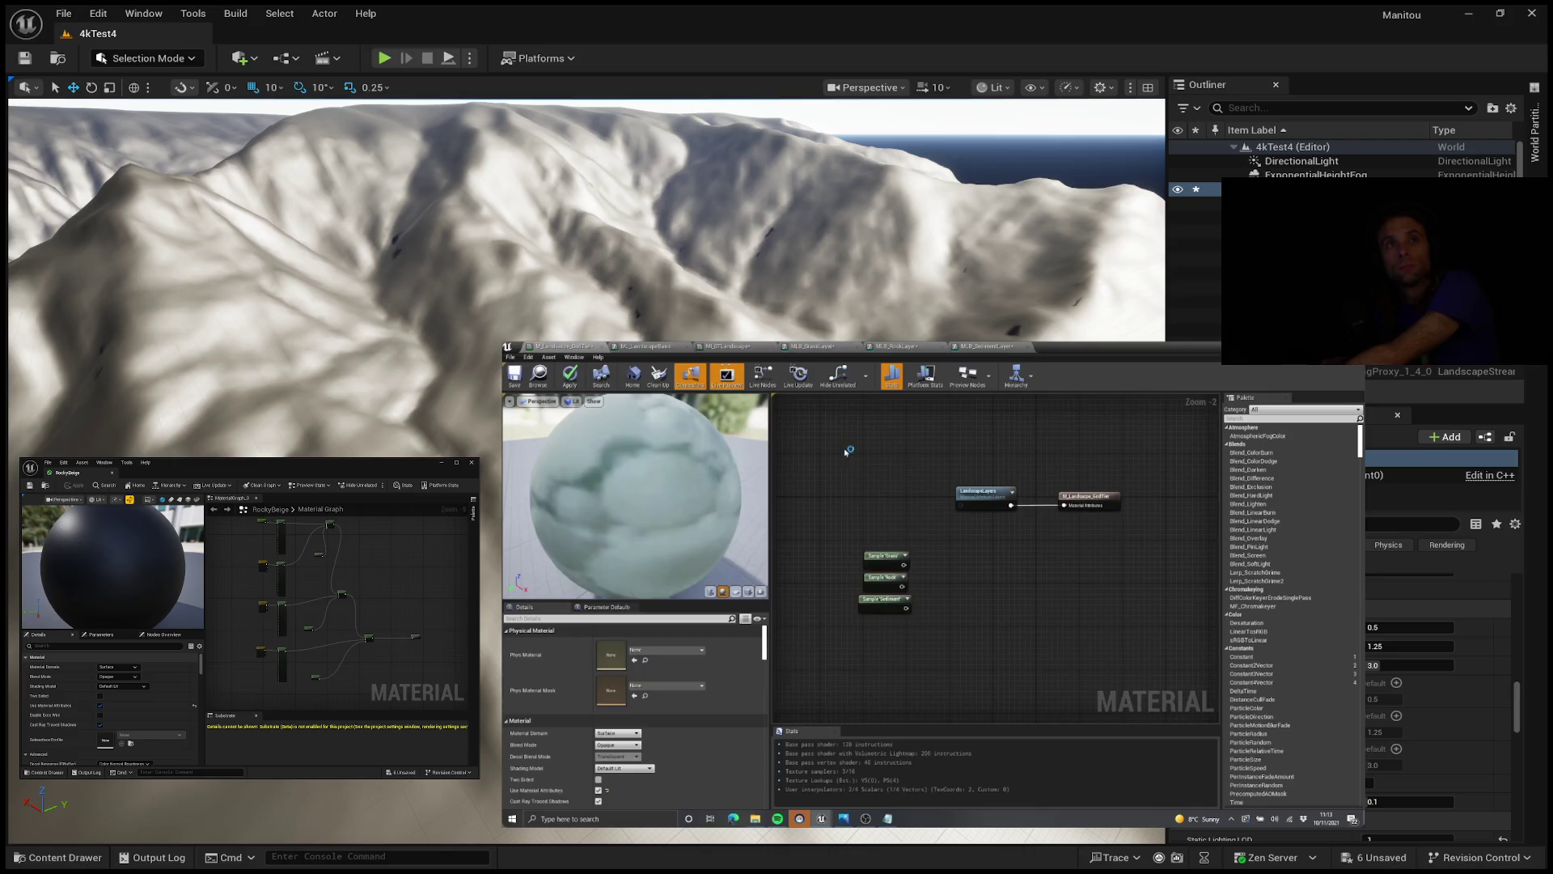
left_click(915, 346)
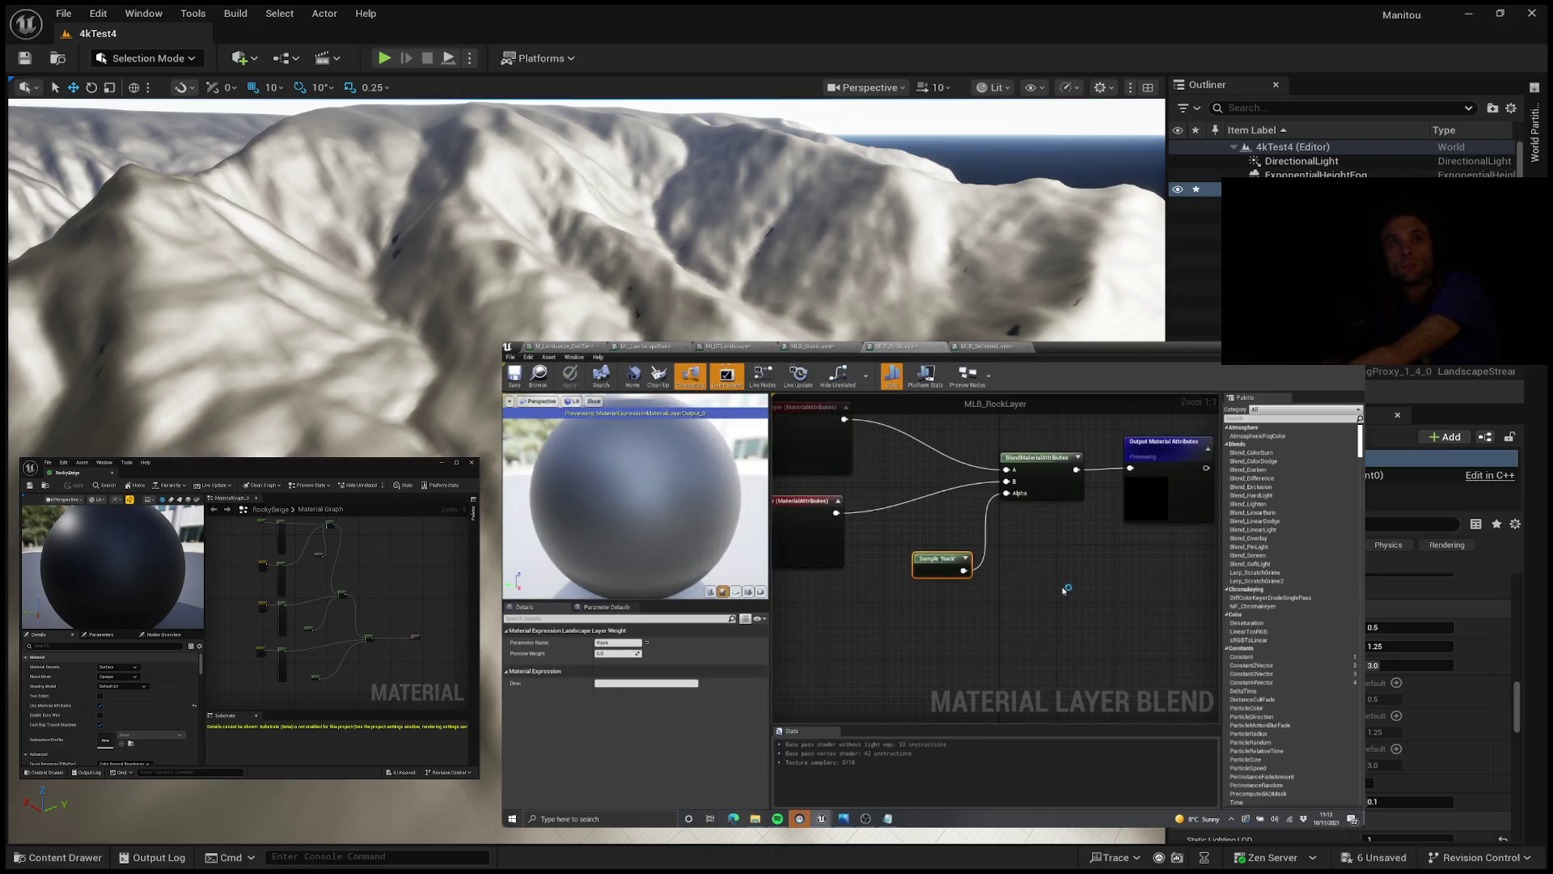
key("ctrl+Tab")
Step: Recentre the graph, then add a stray MakeMaterialAttributes node and delete it
mouse_move(905, 622)
left_mouse_down()
mouse_move(975, 555)
mouse_move(985, 590)
mouse_move(975, 555)
mouse_move(1003, 541)
mouse_move(977, 548)
mouse_move(1186, 542)
mouse_move(994, 574)
mouse_move(1089, 534)
mouse_move(1019, 510)
mouse_move(1057, 524)
mouse_move(898, 615)
left_mouse_up()
scroll(1056, 523, "down", 2)
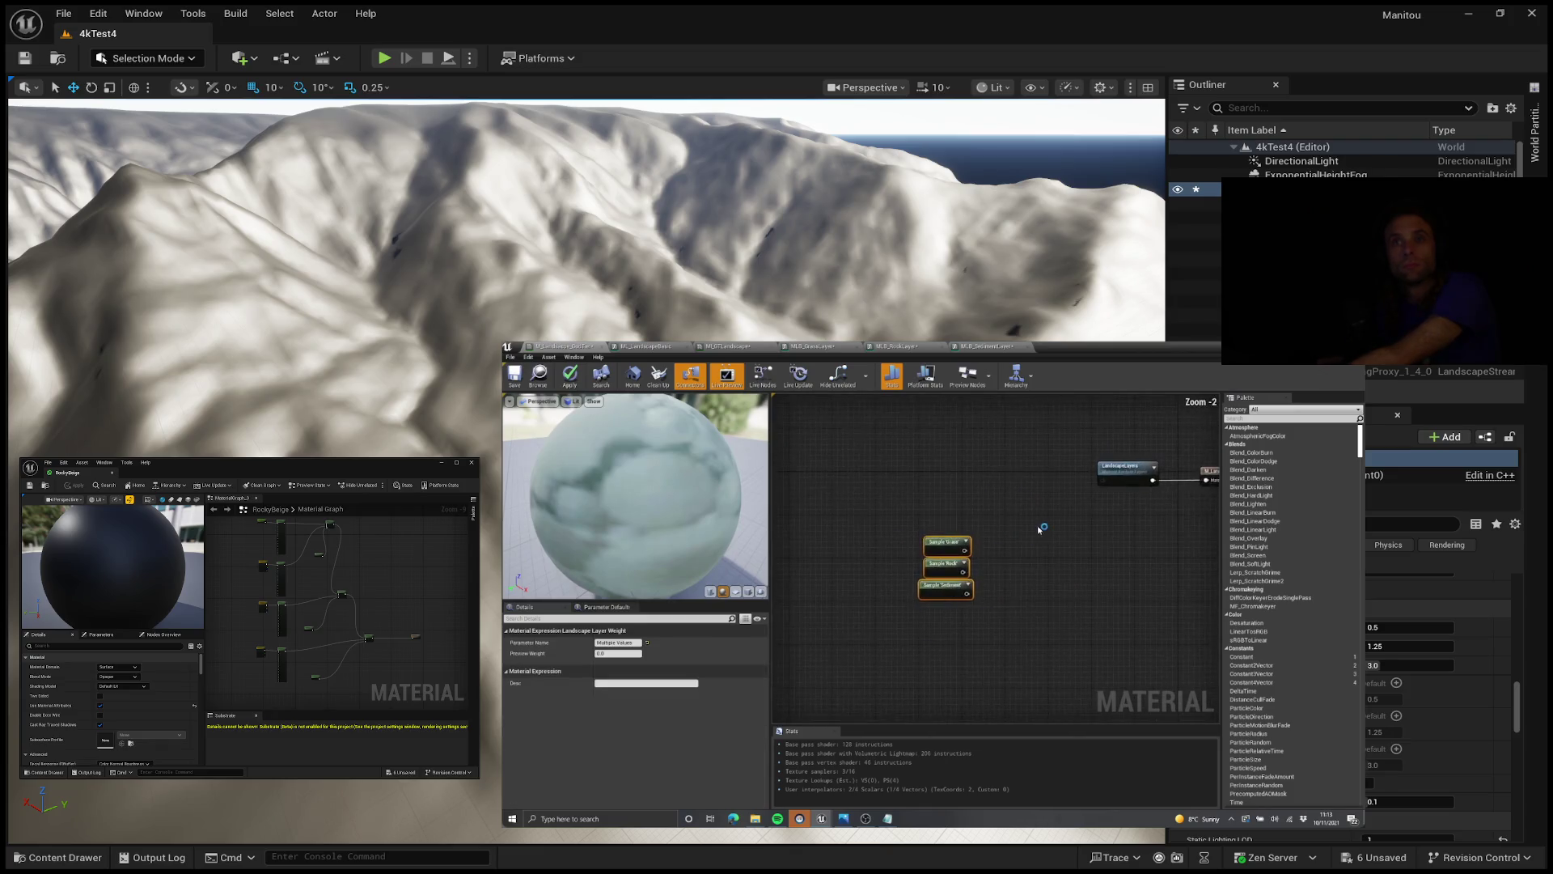
left_click_drag(1039, 530, 953, 575)
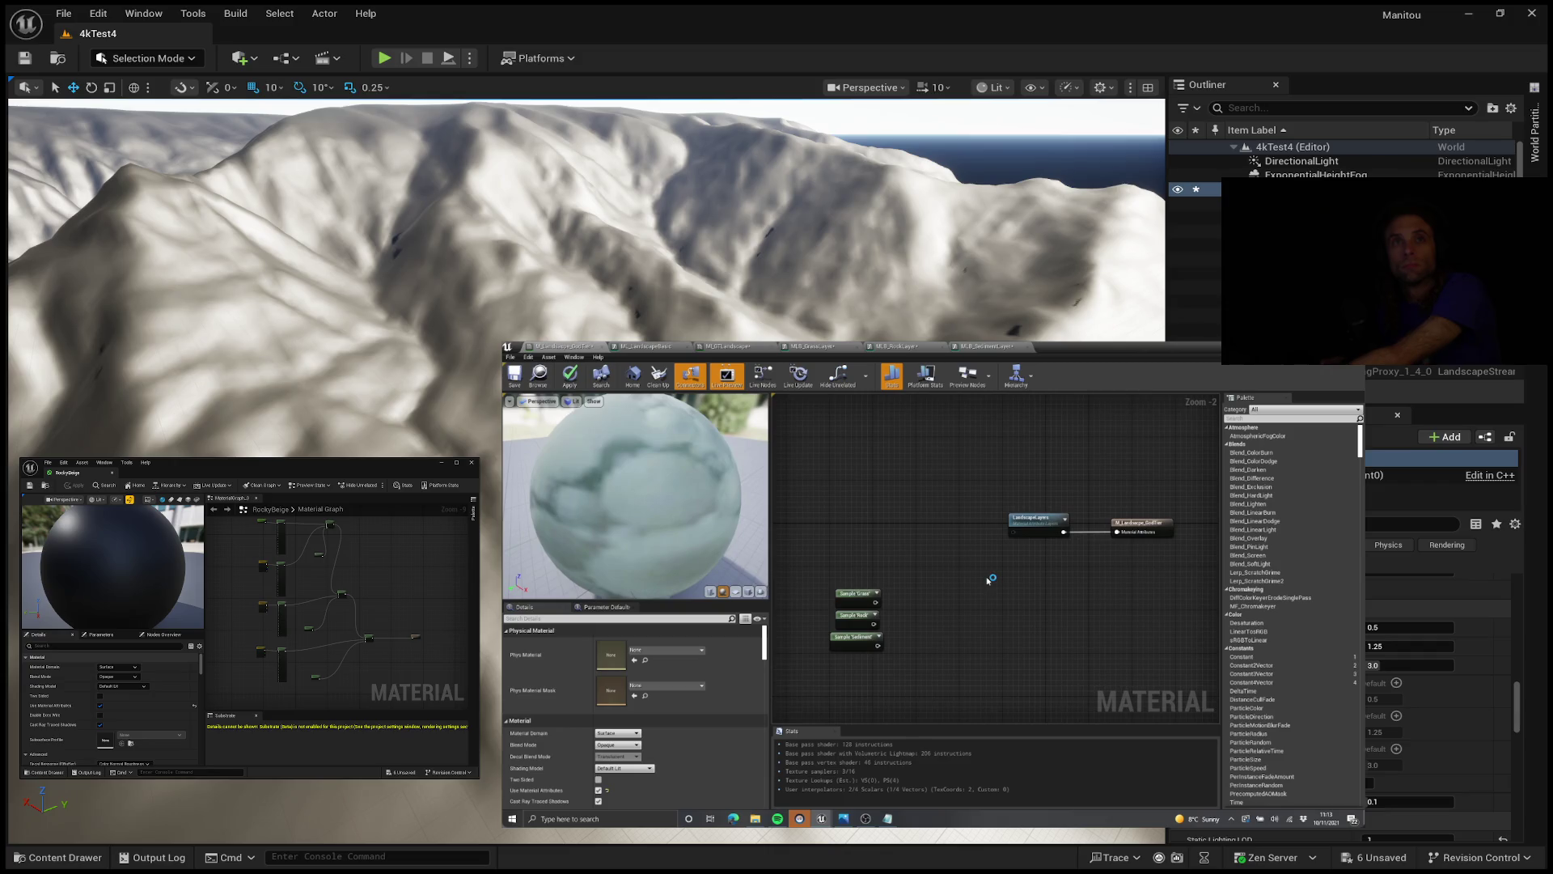
mouse_move(989, 579)
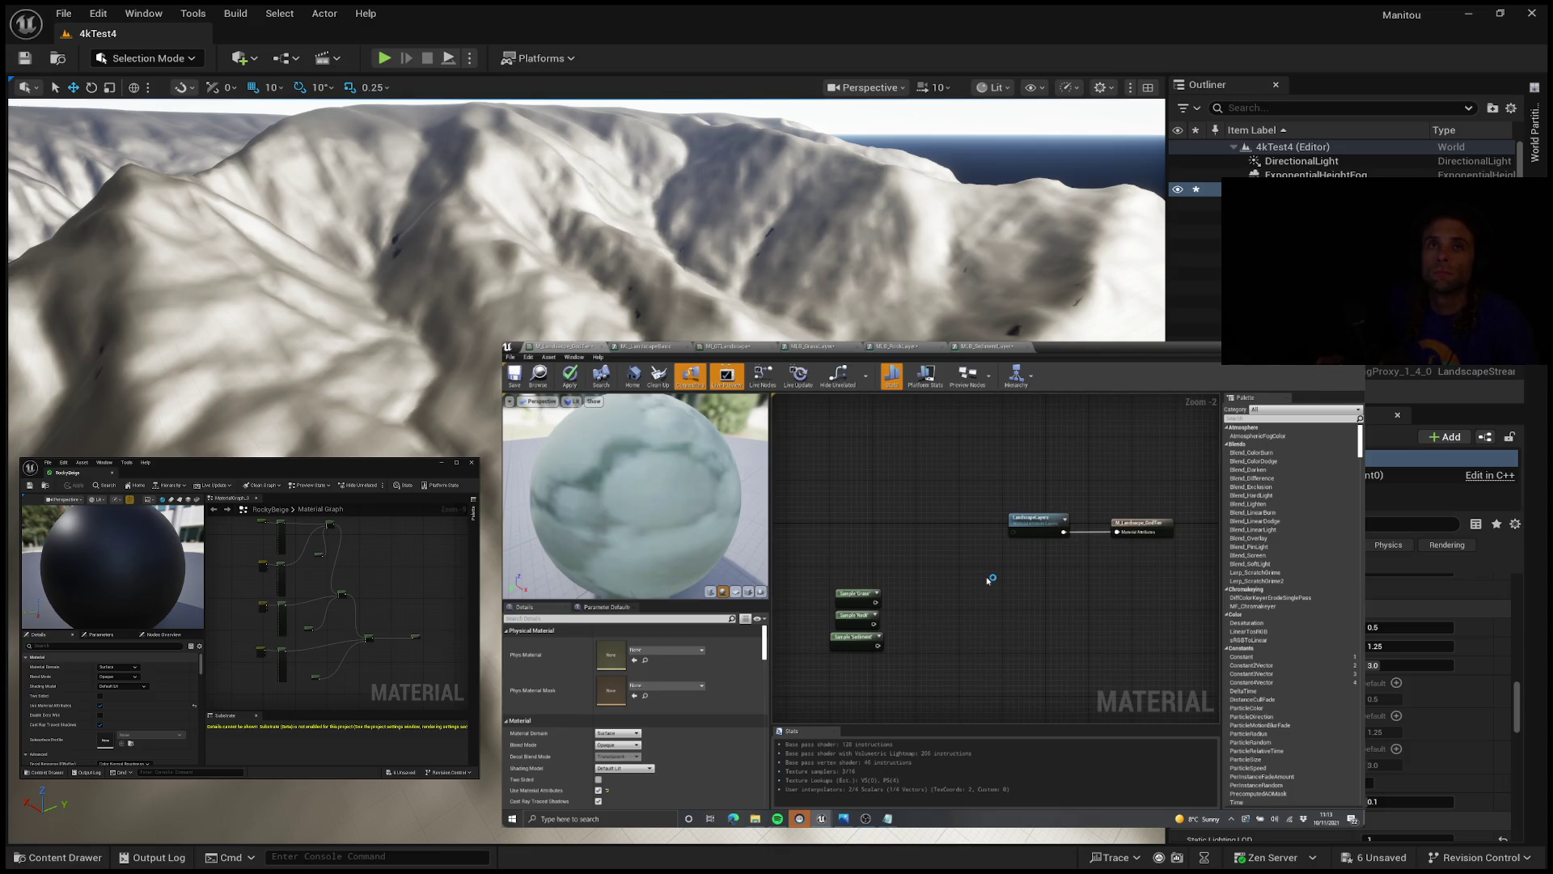
scroll(951, 559, "up", 2)
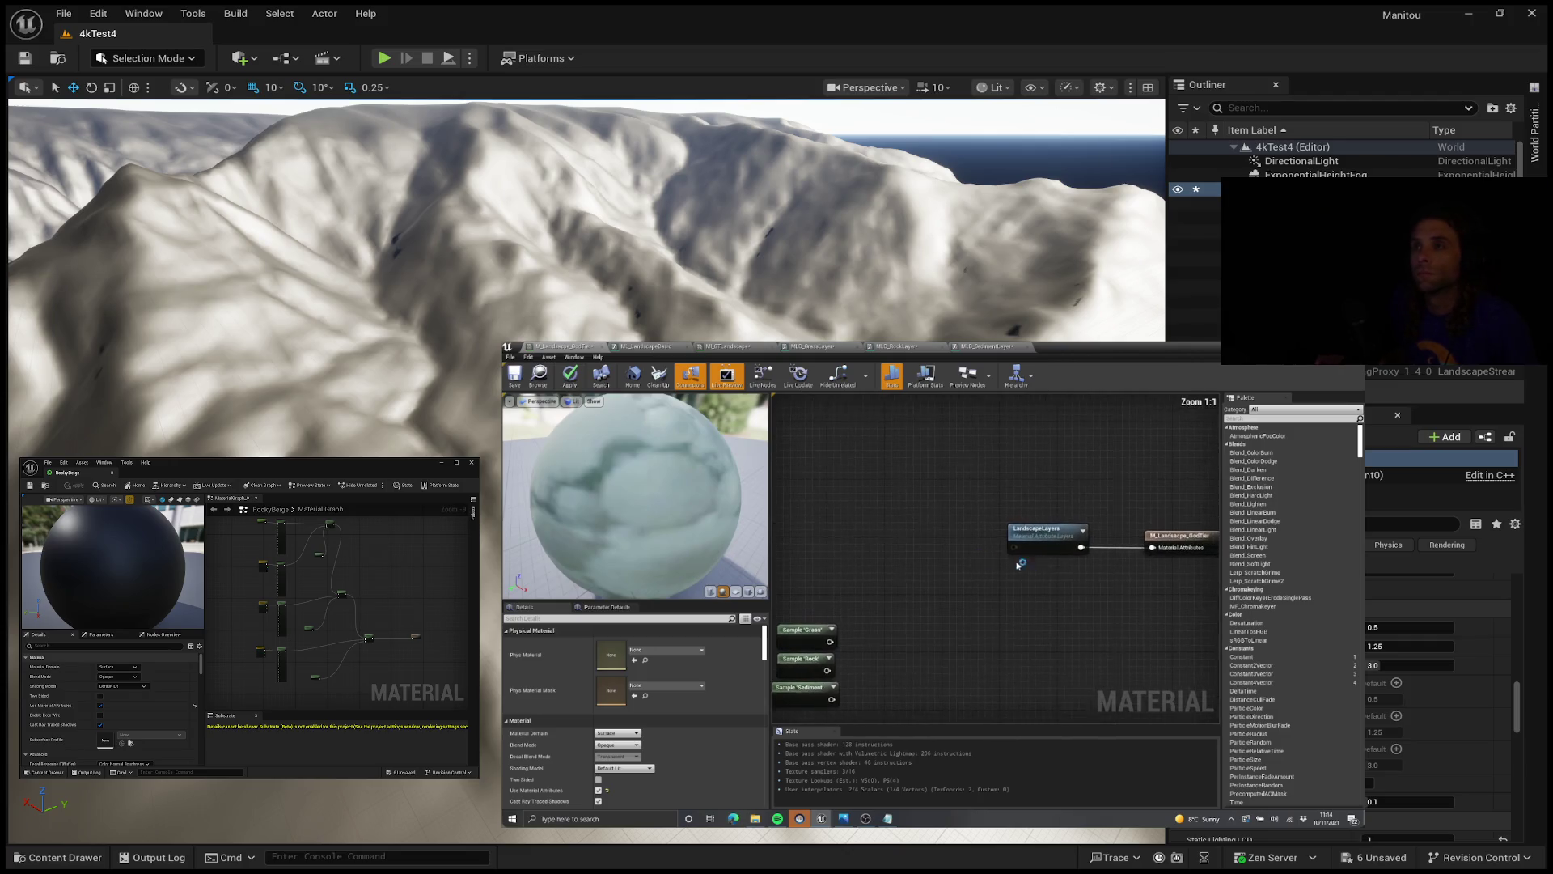
right_click(1037, 555)
type("makemater")
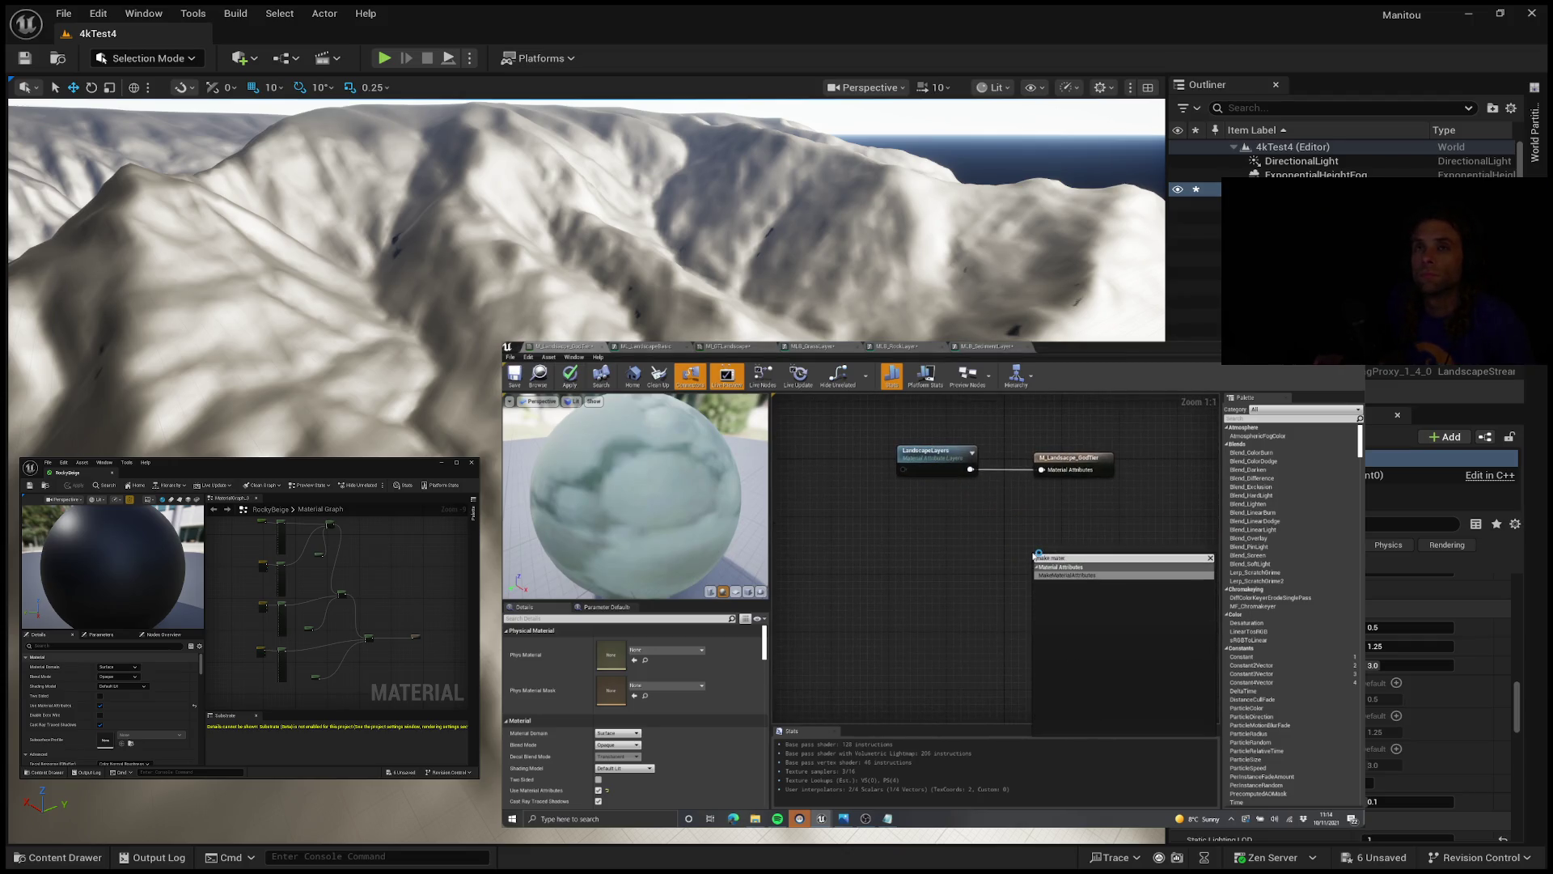
left_click(1153, 595)
scroll(1066, 560, "down", 3)
key("Delete")
Step: Place a SetMaterialAttributes node beside LandscapeLayers using the 'set materi' search
scroll(1067, 560, "up", 3)
right_click(1008, 547)
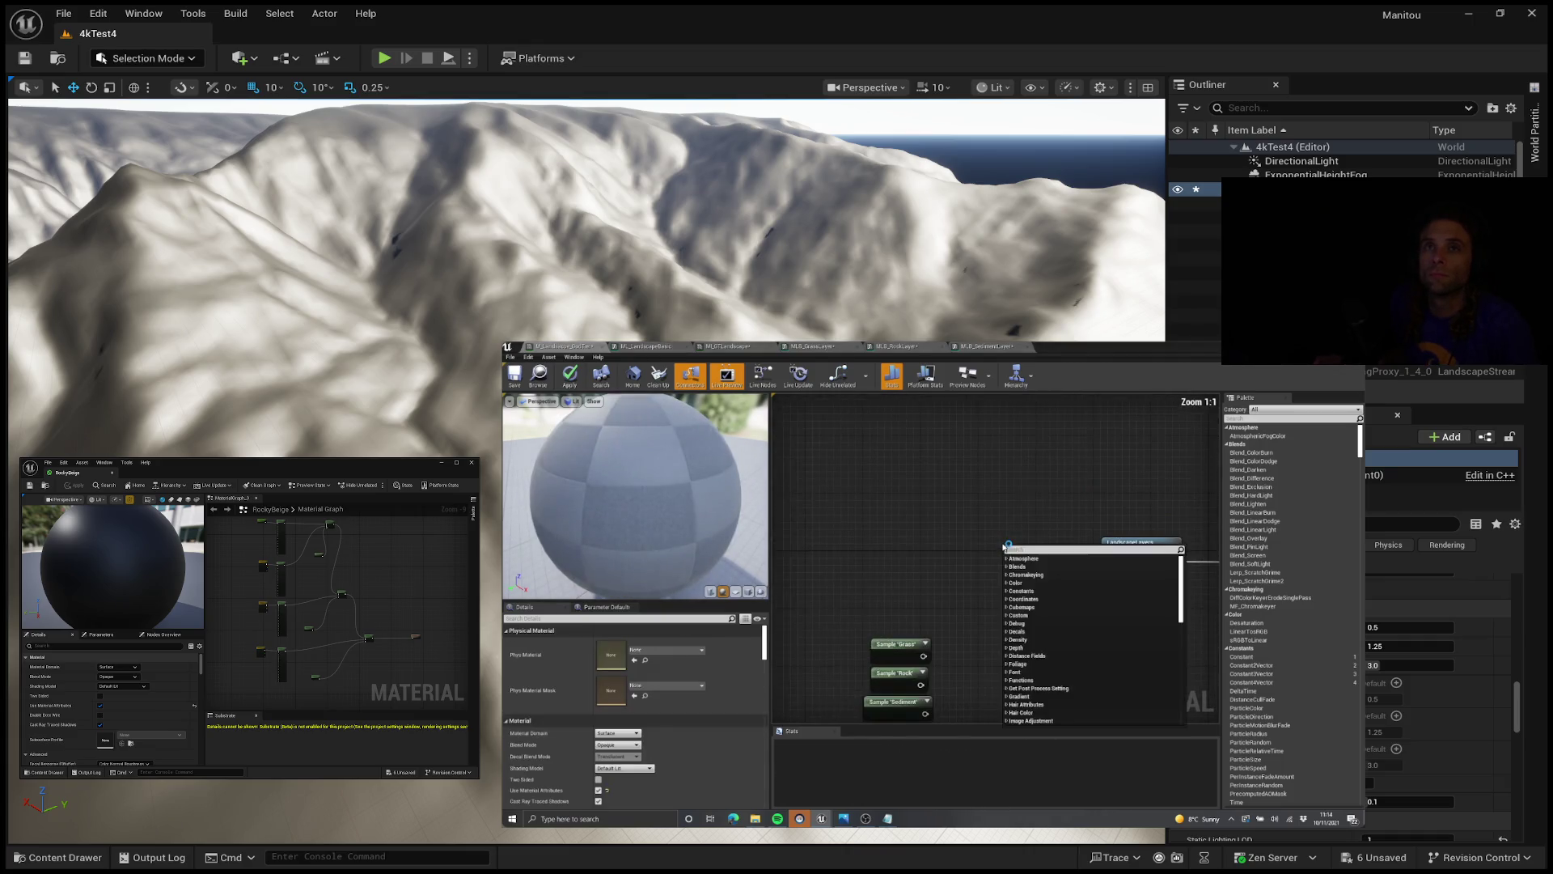
type("set materi")
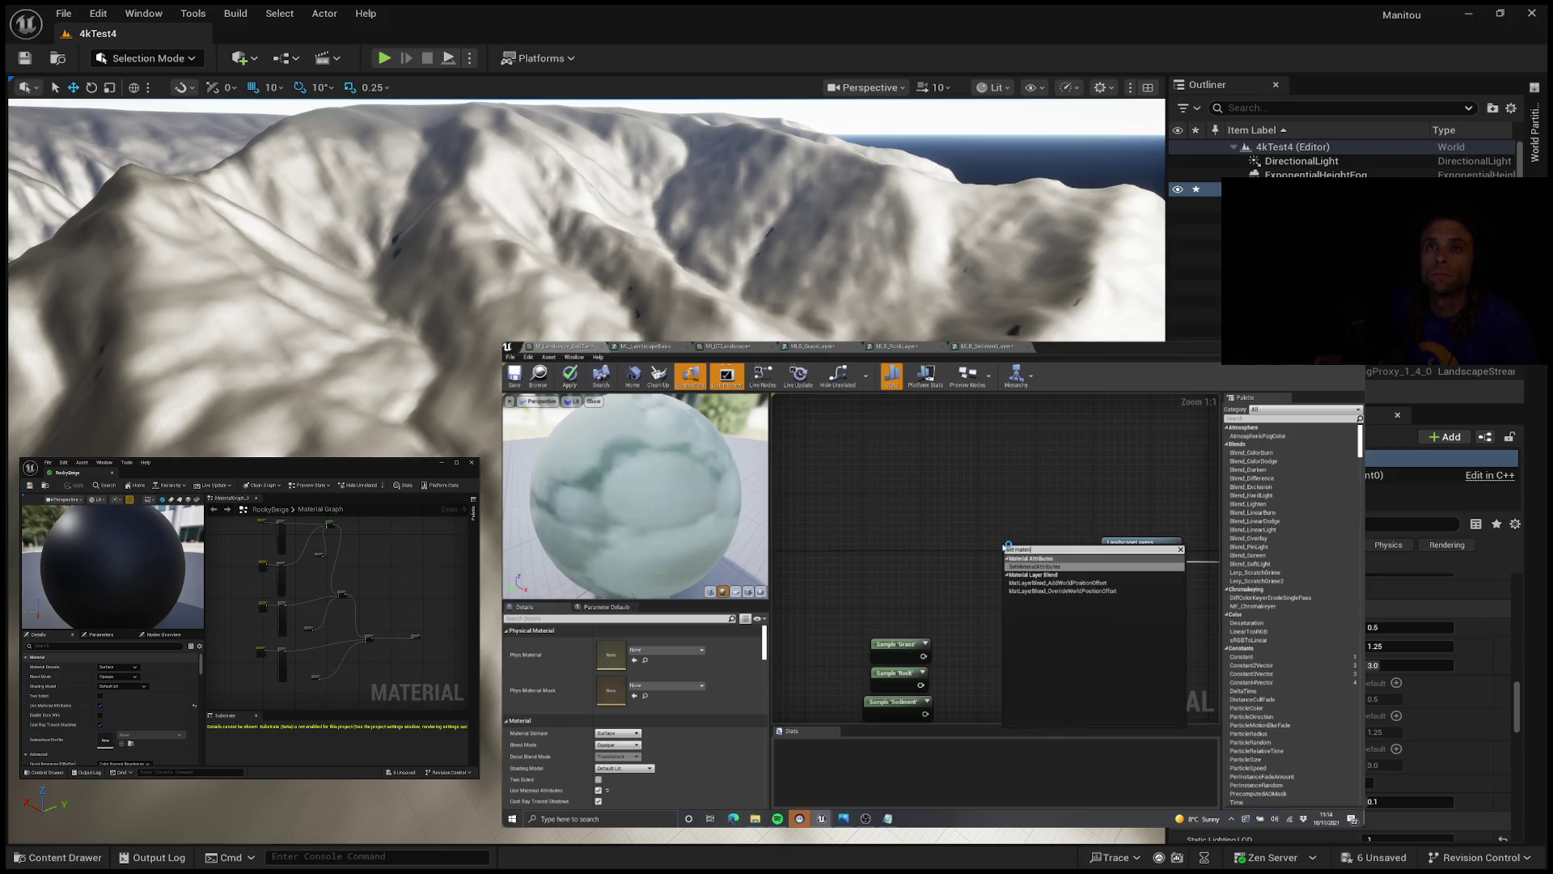
key("Return")
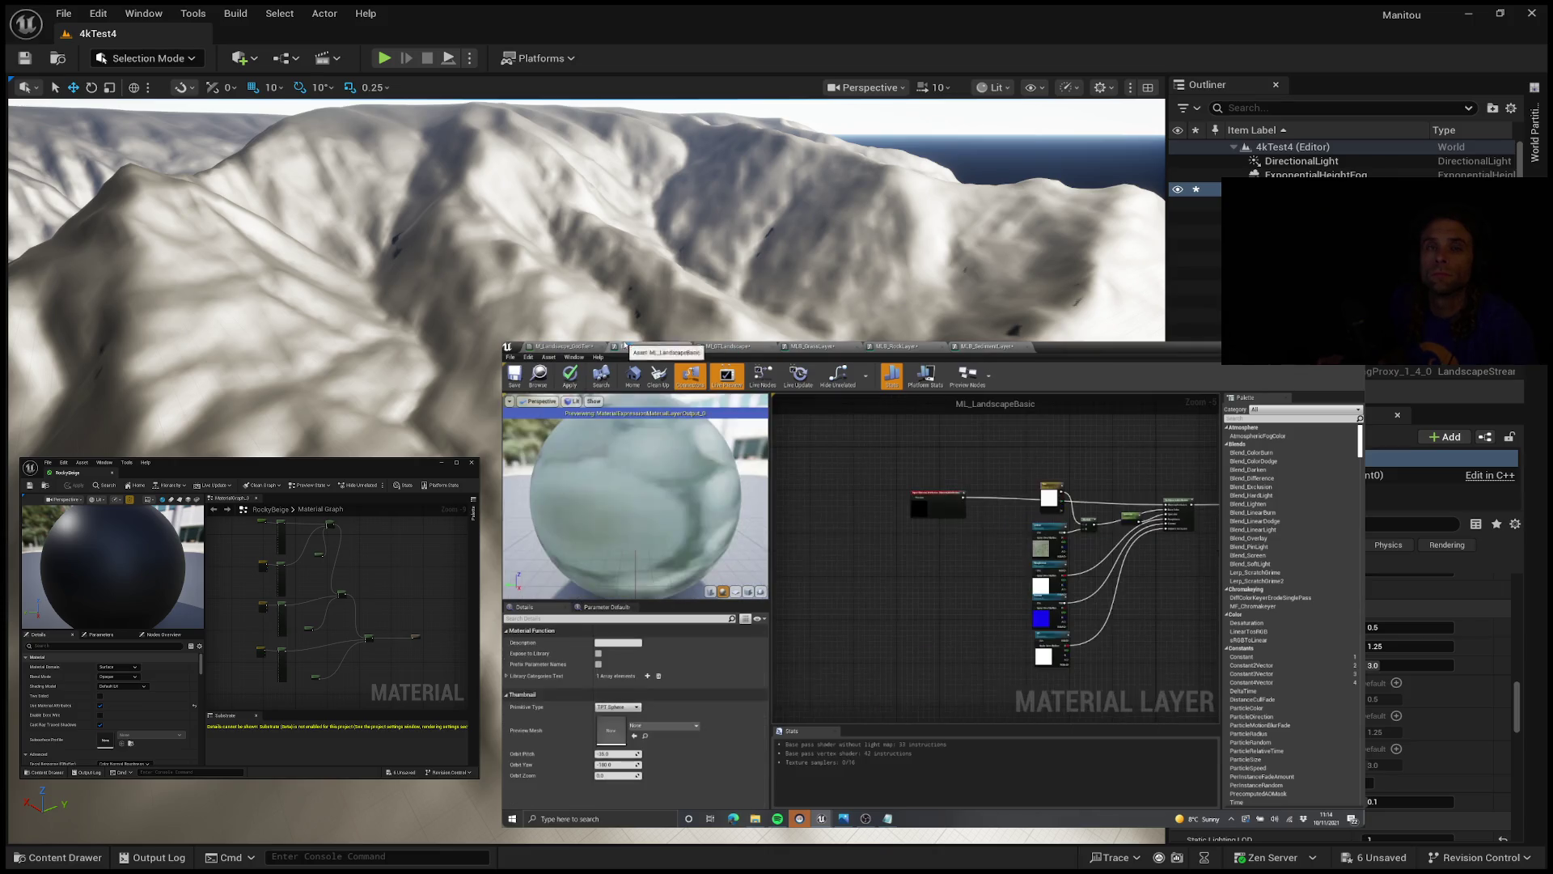
Step: Add and delete a trial MakeMaterialAttributes node, then select SetMaterialAttributes
key("Home")
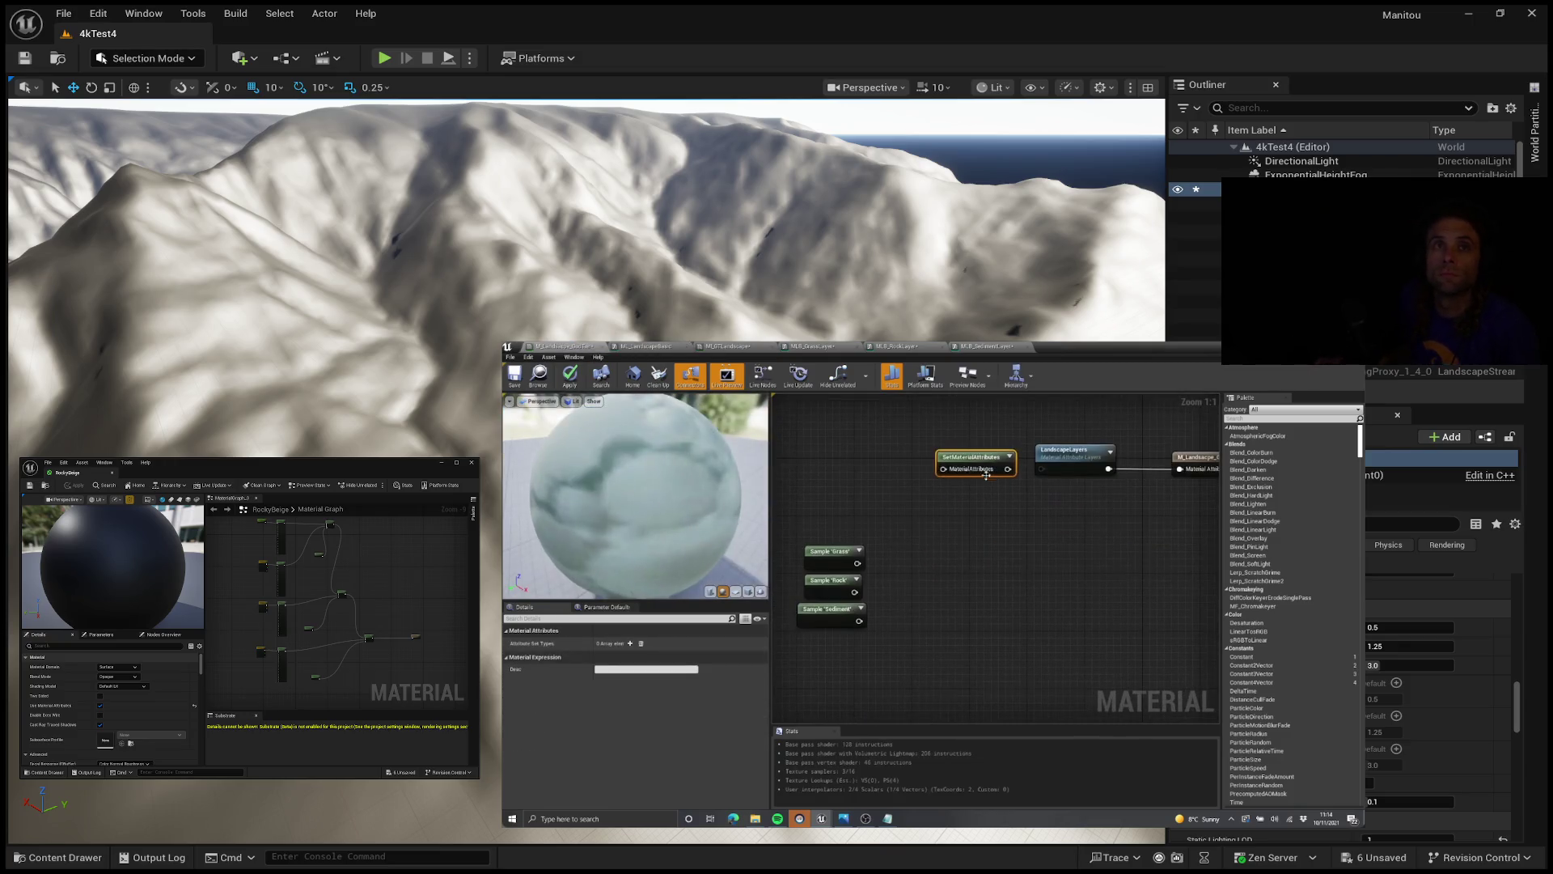
right_click(975, 540)
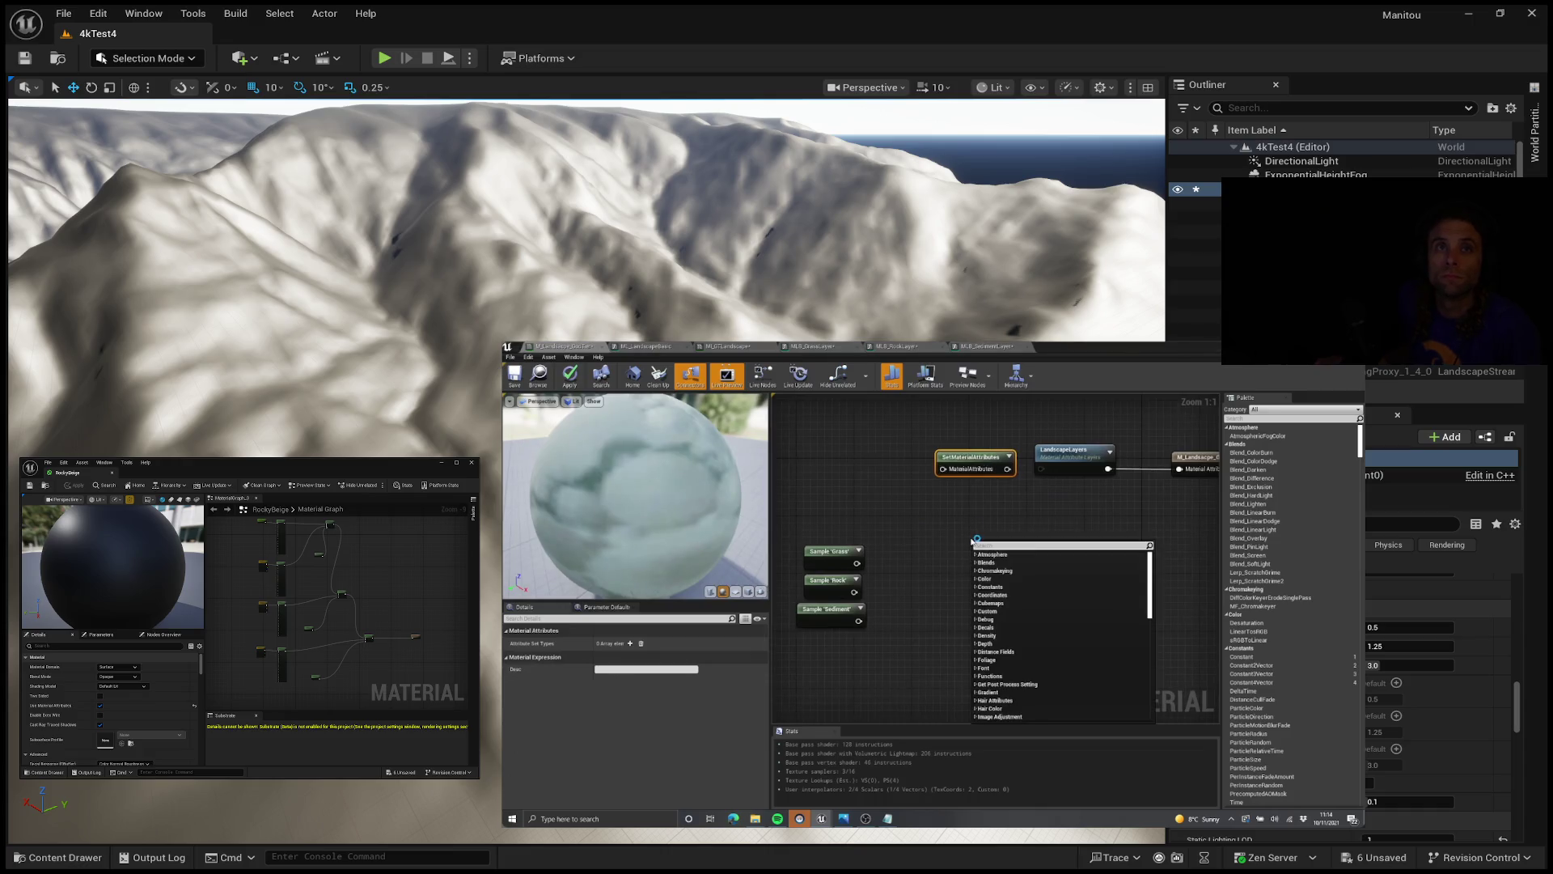
type("make")
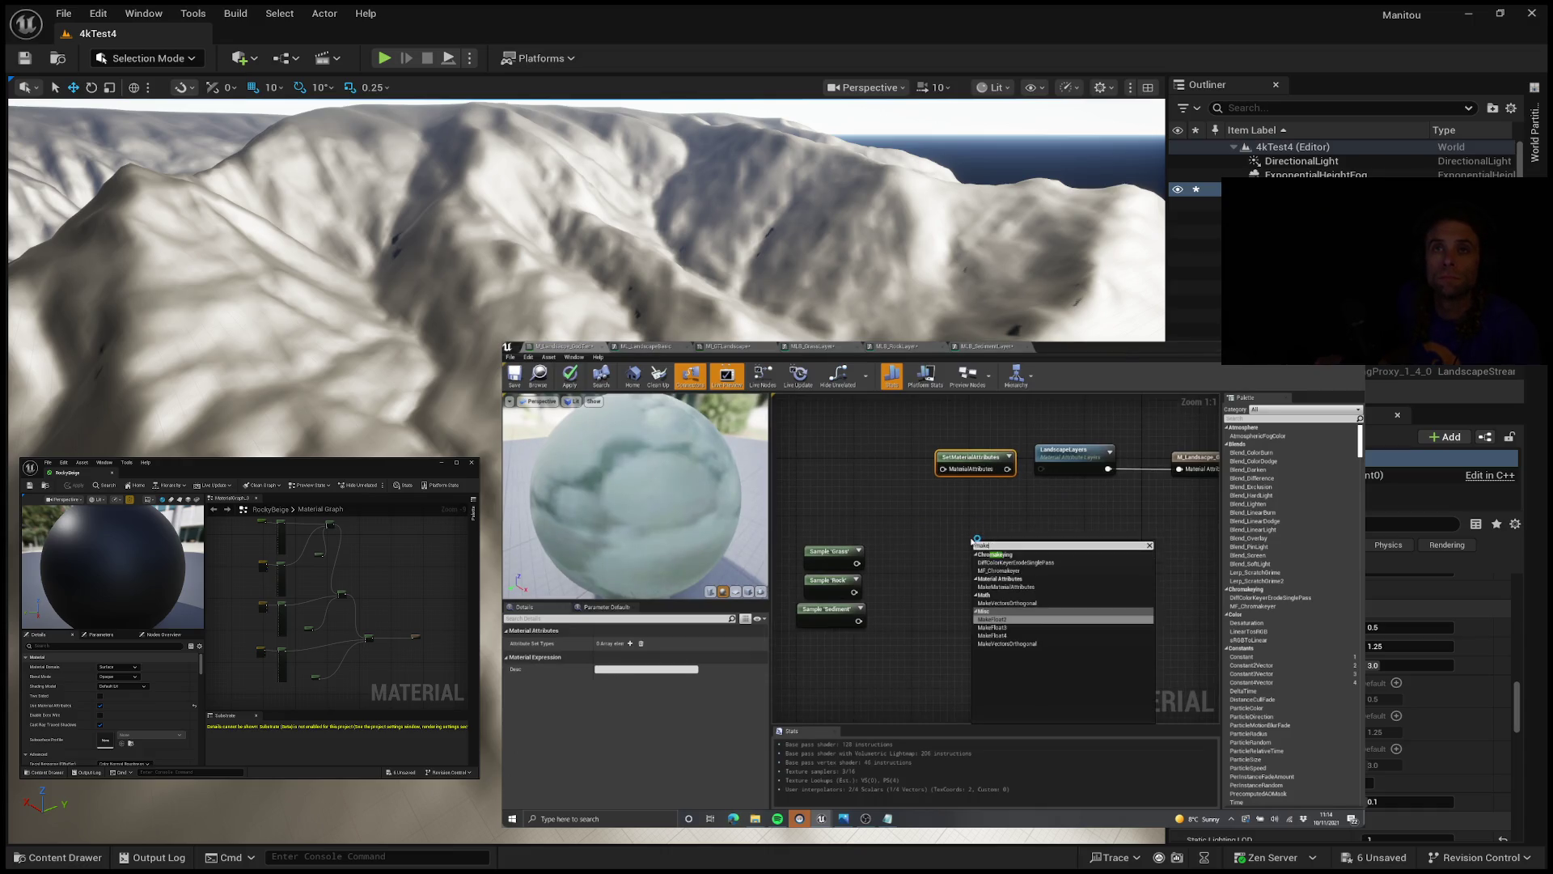
type("mate")
key("Return")
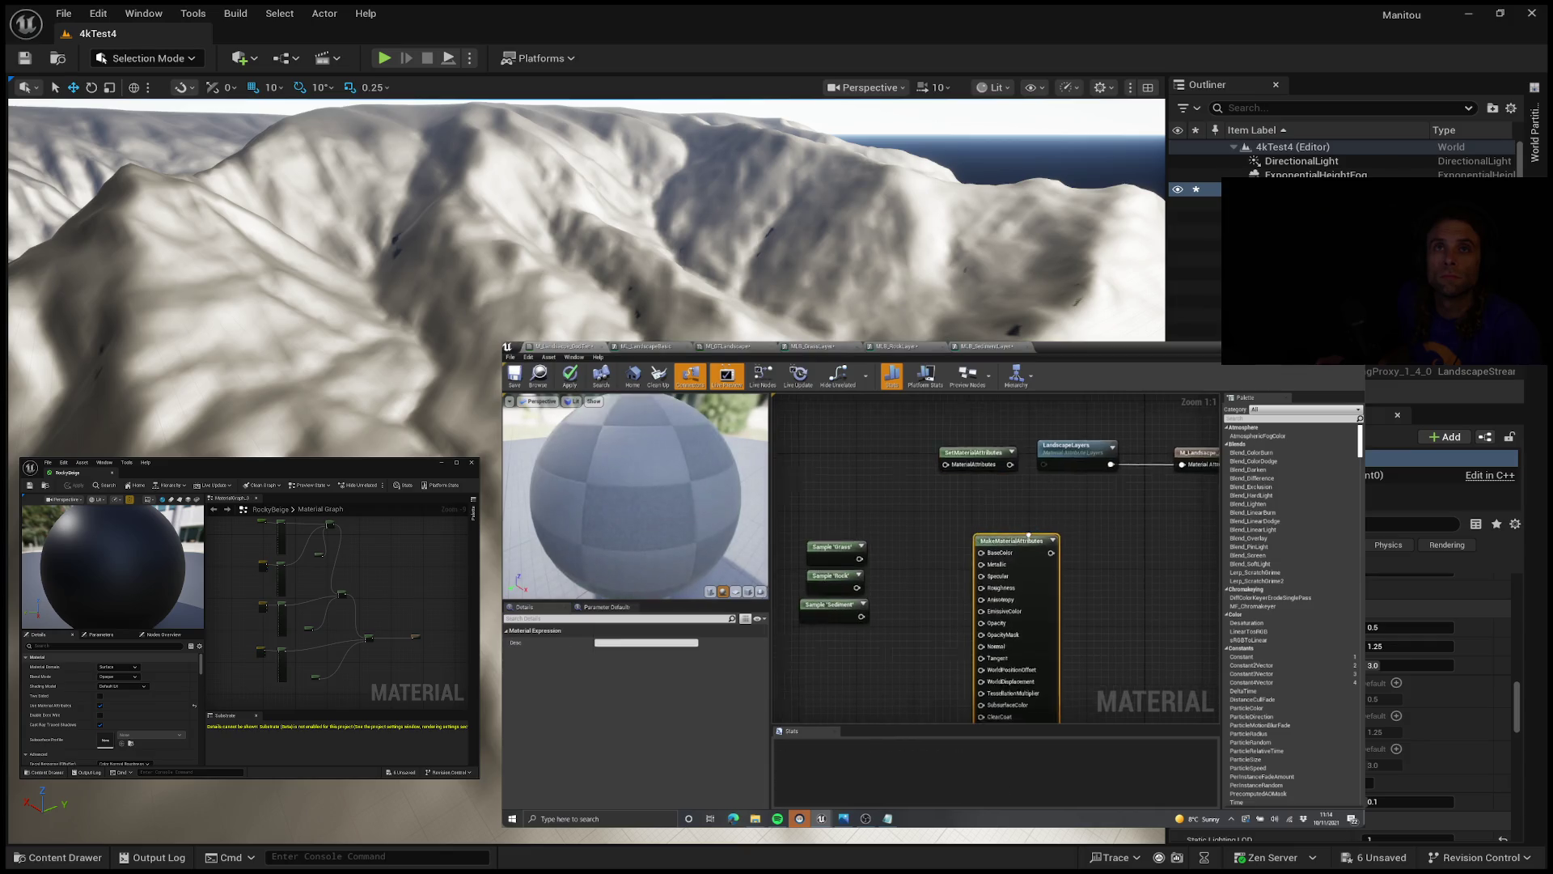
scroll(1012, 531, "down", 2)
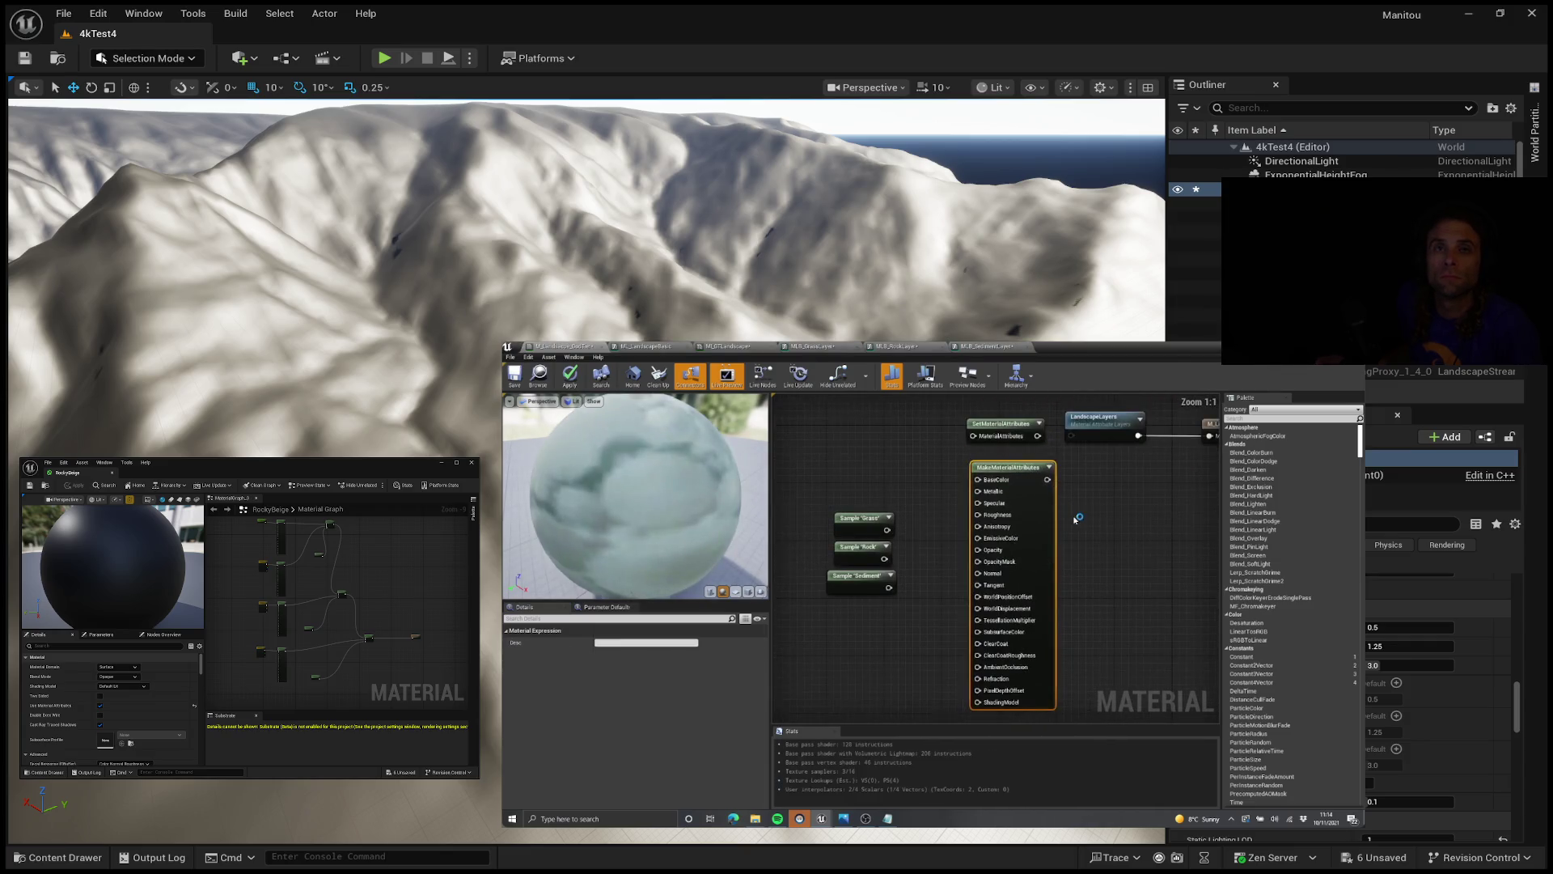
scroll(1077, 522, "down", 1)
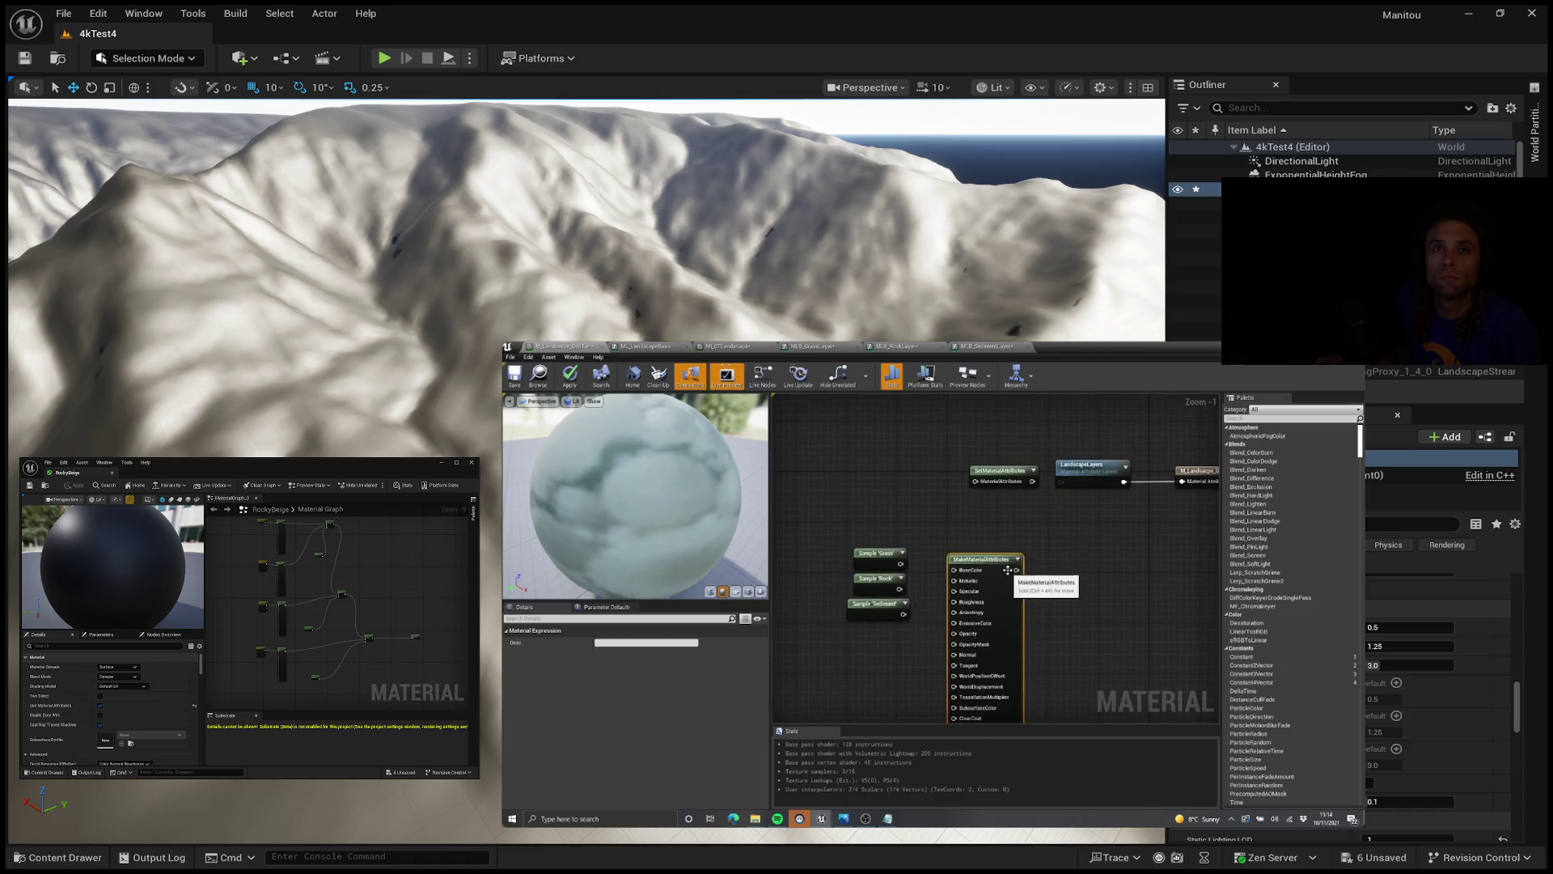
key("Delete")
scroll(1051, 518, "up", 1)
left_click(1043, 532)
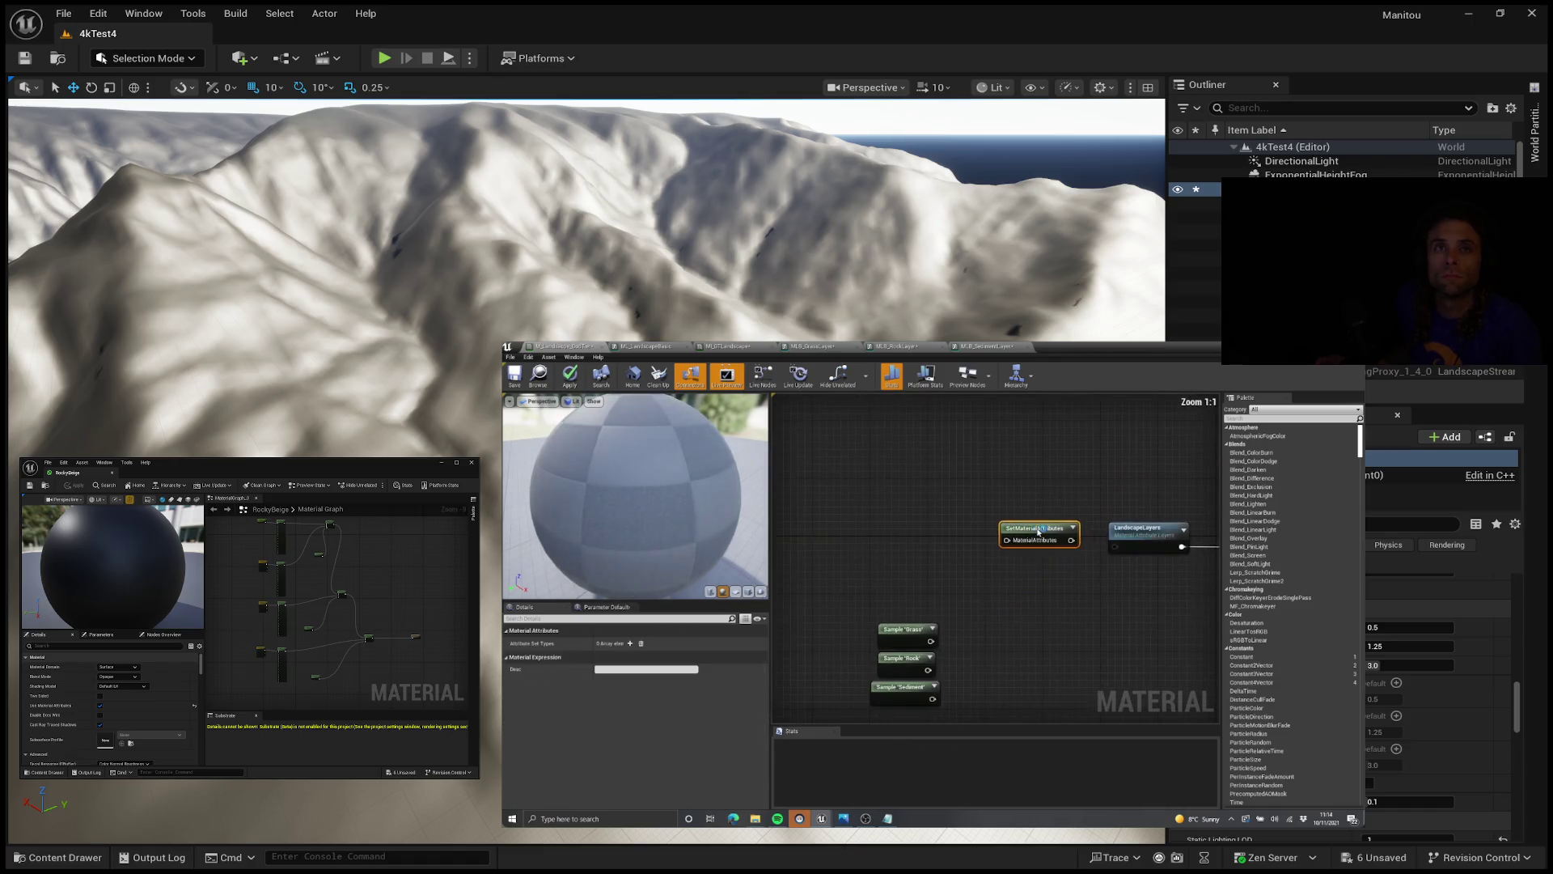
left_click_drag(1043, 533, 1001, 512)
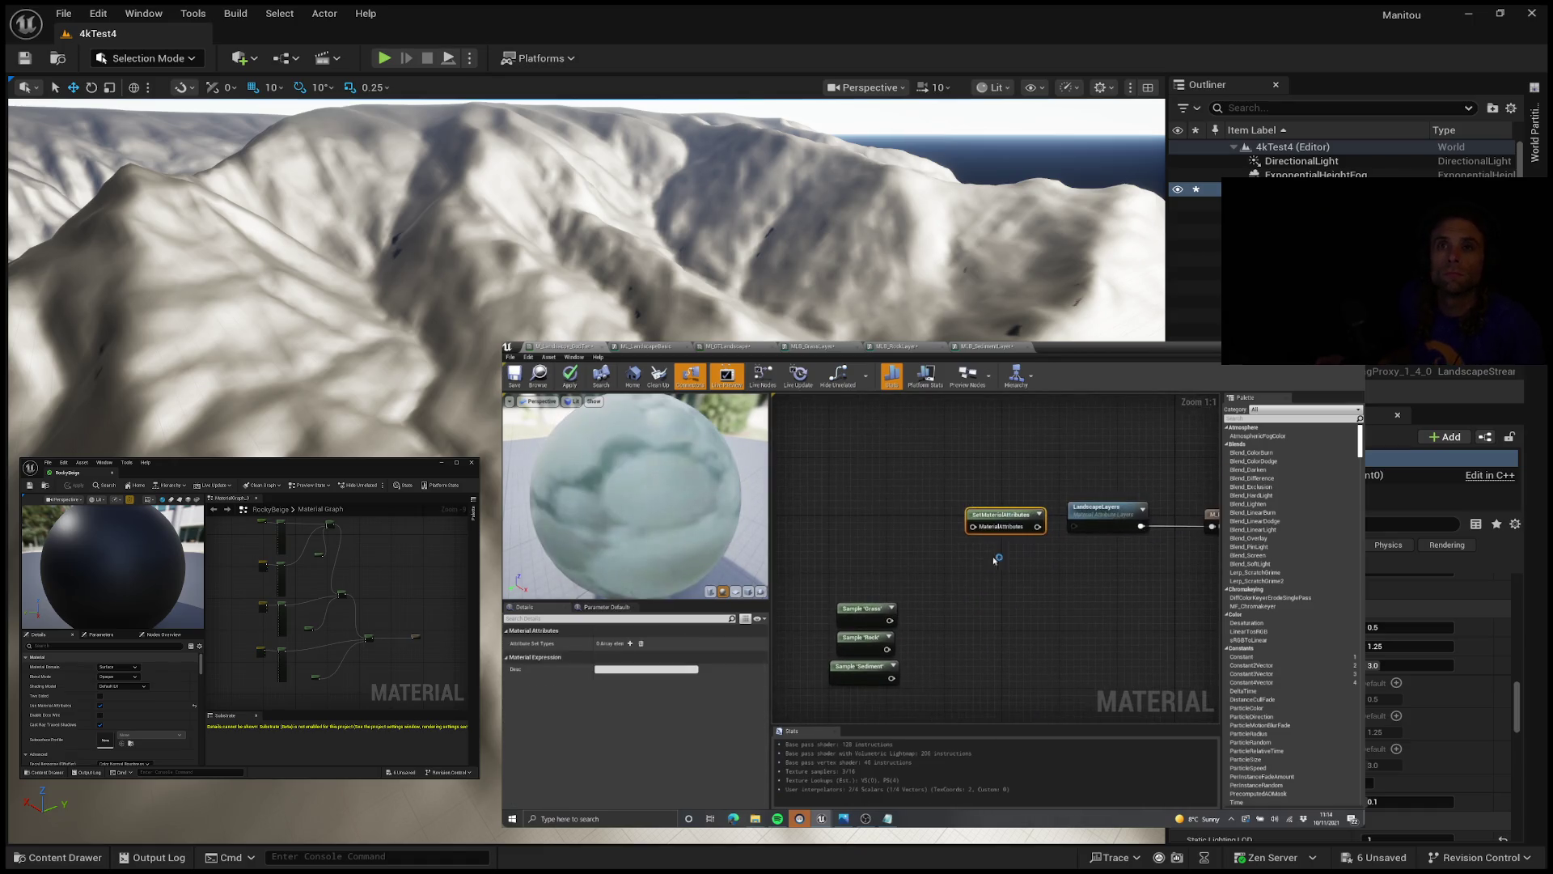
left_click(629, 644)
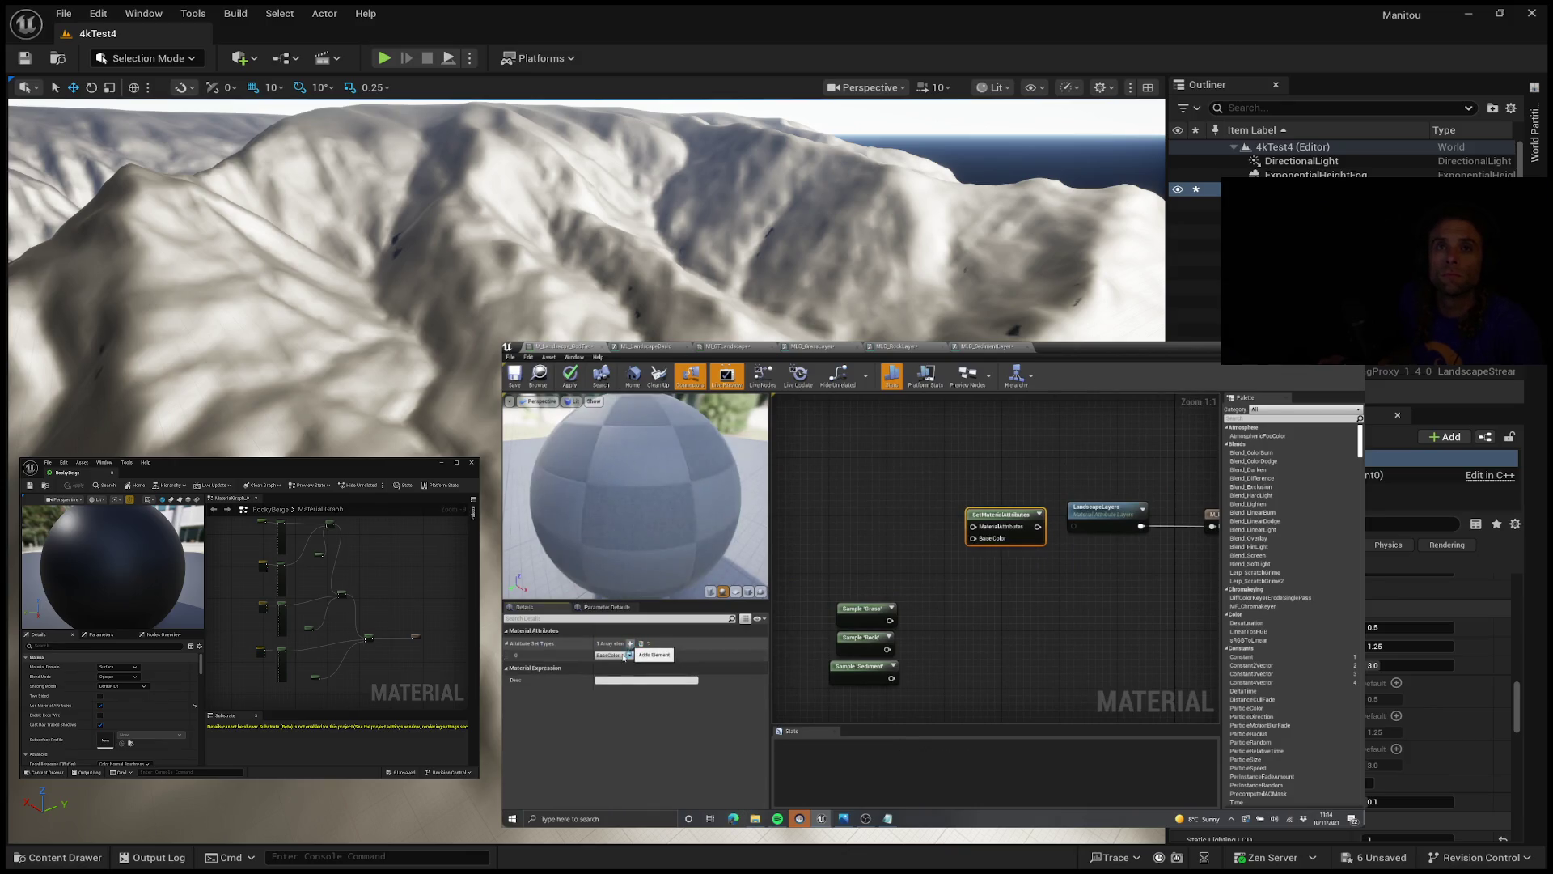
left_click(629, 644)
left_click(624, 655)
left_click(637, 593)
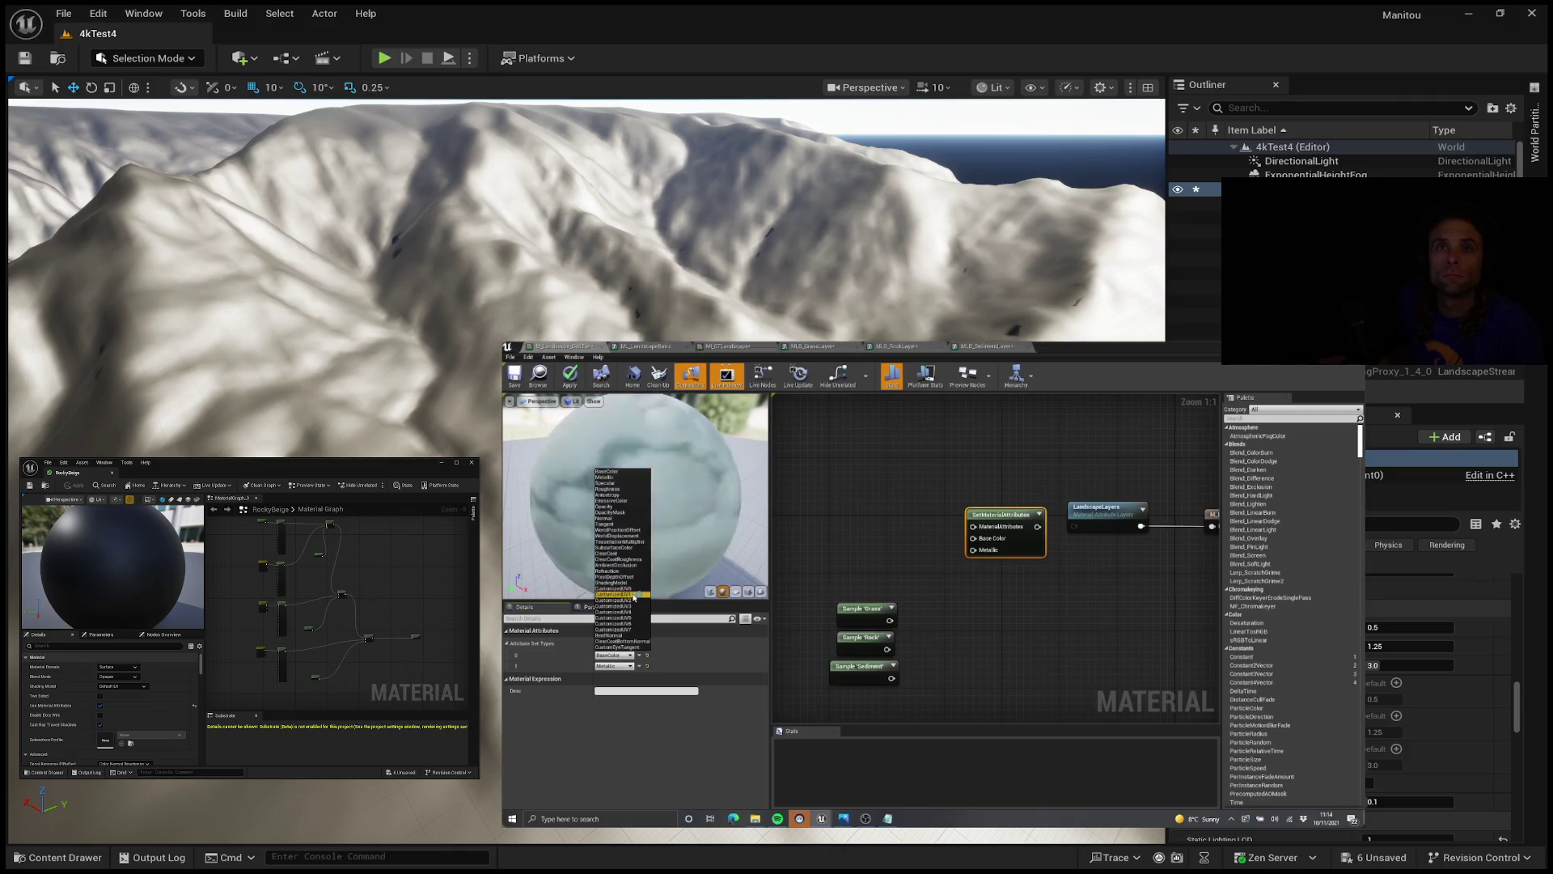
left_click(631, 665)
left_click(645, 611)
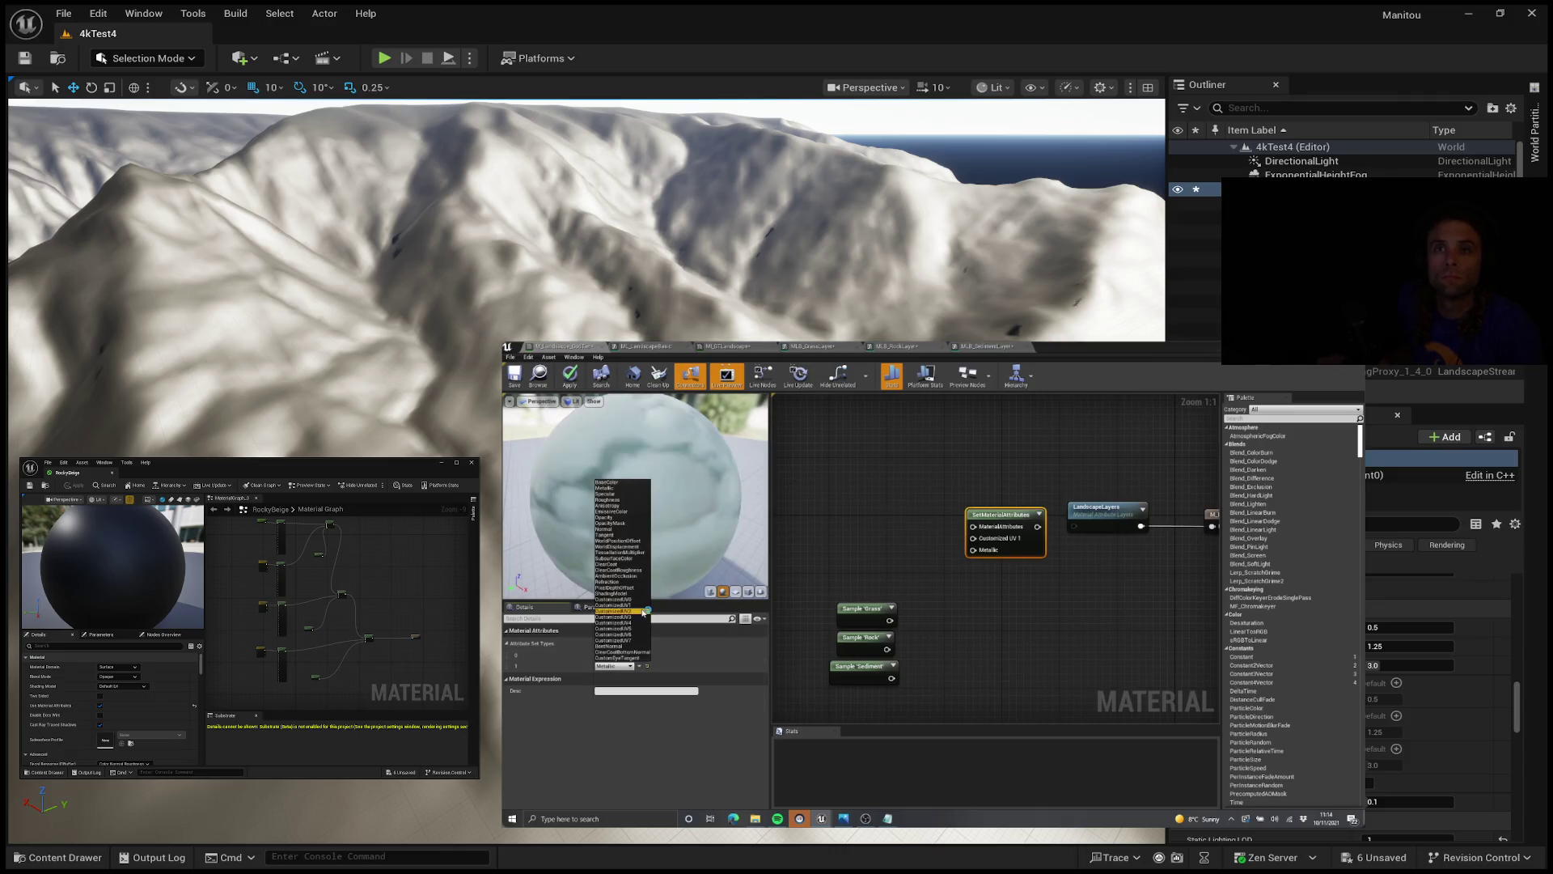
left_click(986, 504)
mouse_move(980, 568)
left_mouse_down()
mouse_move(1021, 532)
mouse_move(969, 525)
mouse_move(946, 549)
mouse_move(1011, 538)
mouse_move(991, 537)
mouse_move(993, 574)
mouse_move(996, 538)
mouse_move(1031, 538)
mouse_move(902, 667)
mouse_move(1050, 514)
mouse_move(959, 486)
left_mouse_up()
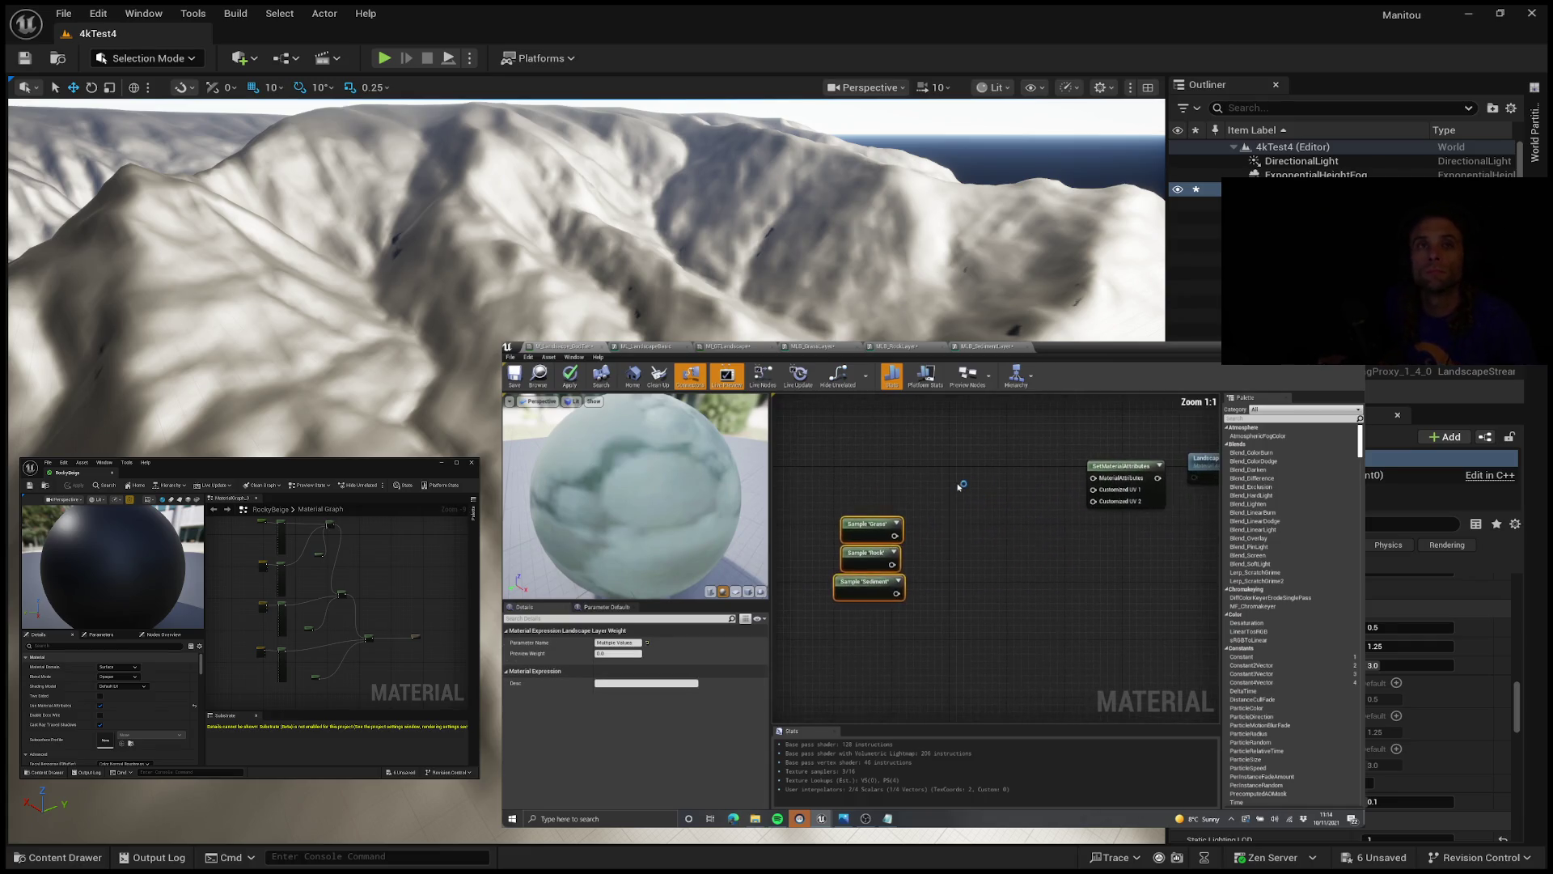
left_click_drag(880, 538, 882, 577)
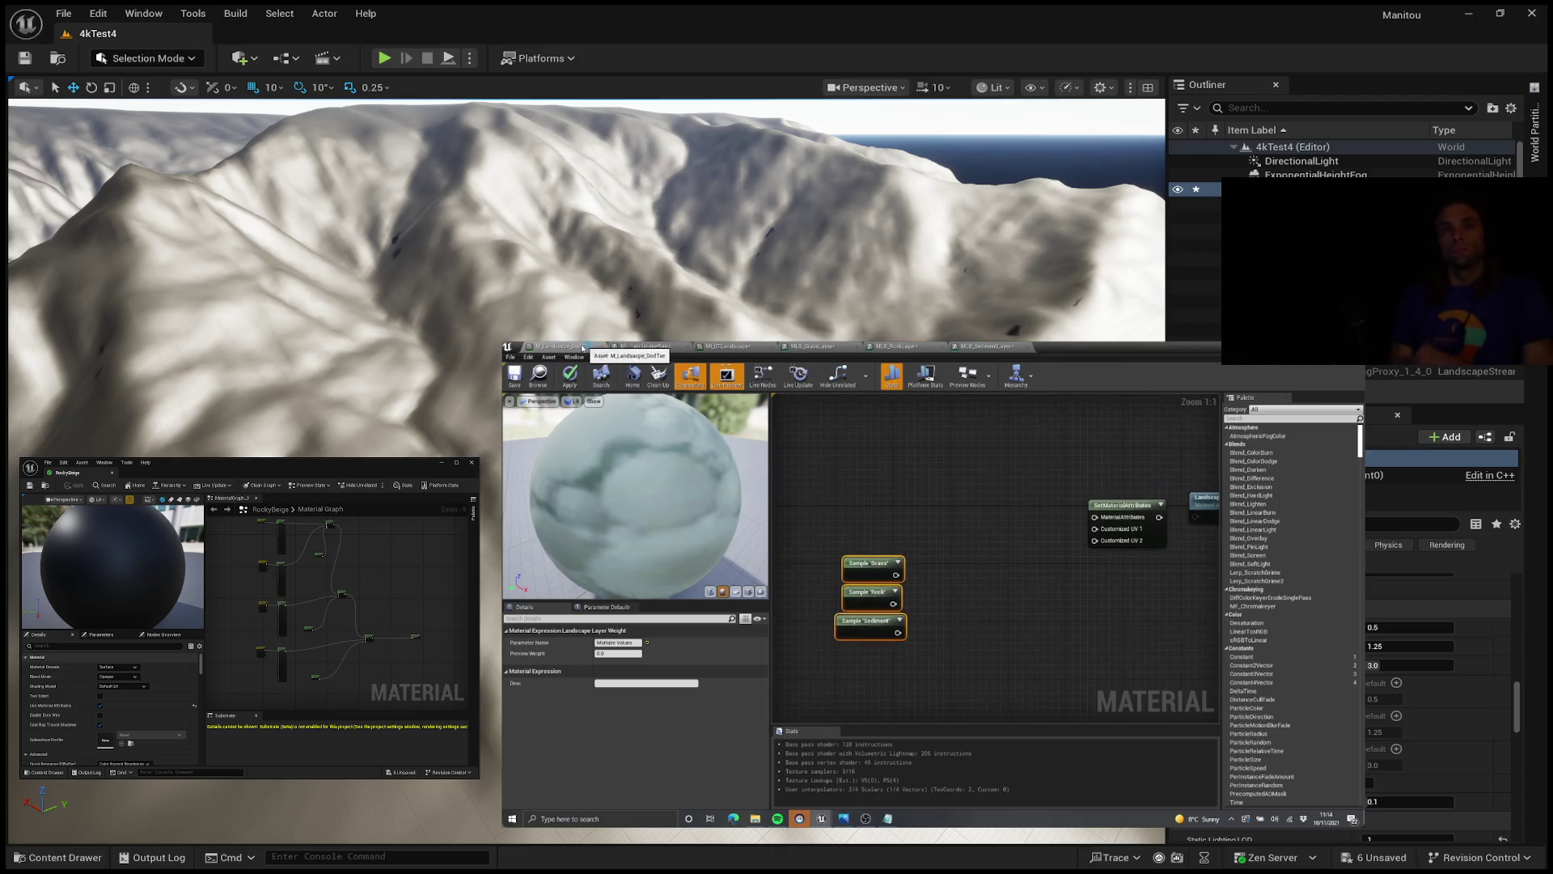
scroll(1044, 567, "down", 1)
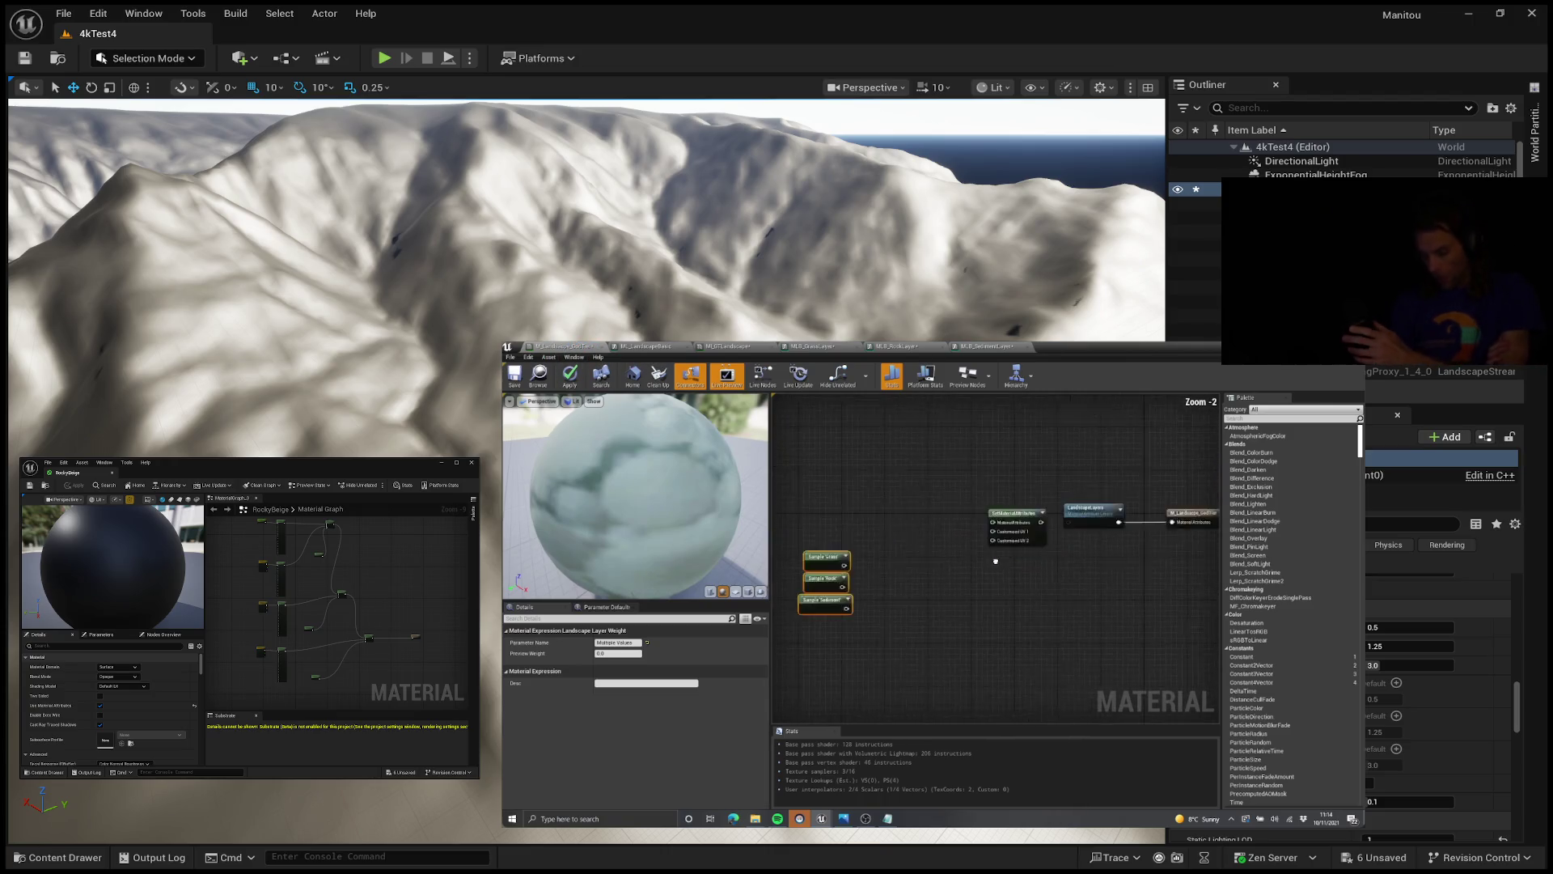
left_click(953, 573)
left_click_drag(953, 573, 874, 567)
scroll(971, 534, "up", 1)
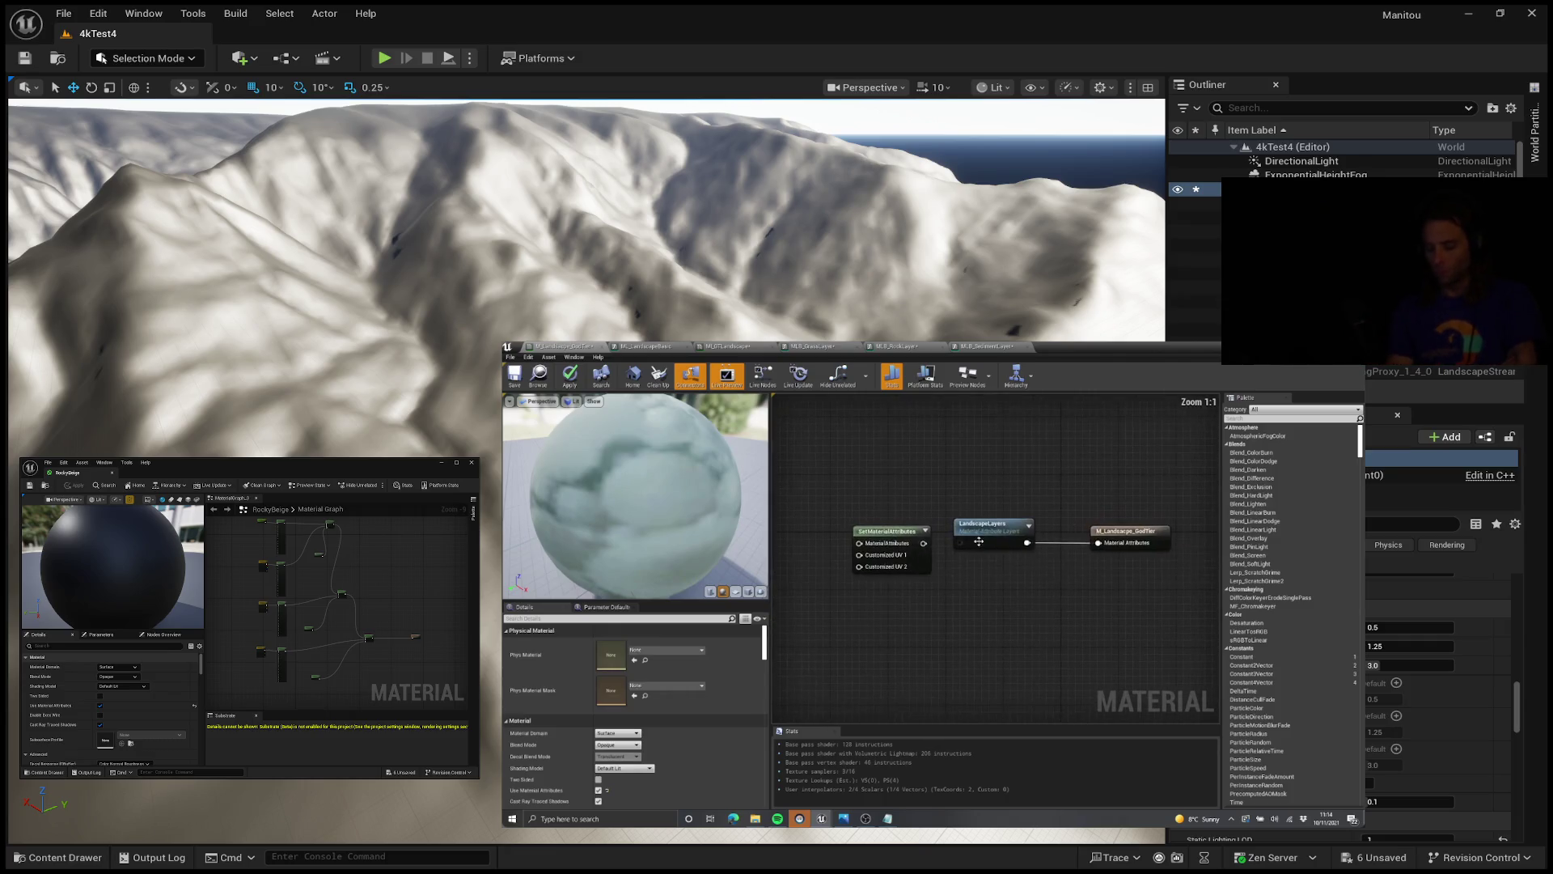
left_click(986, 528)
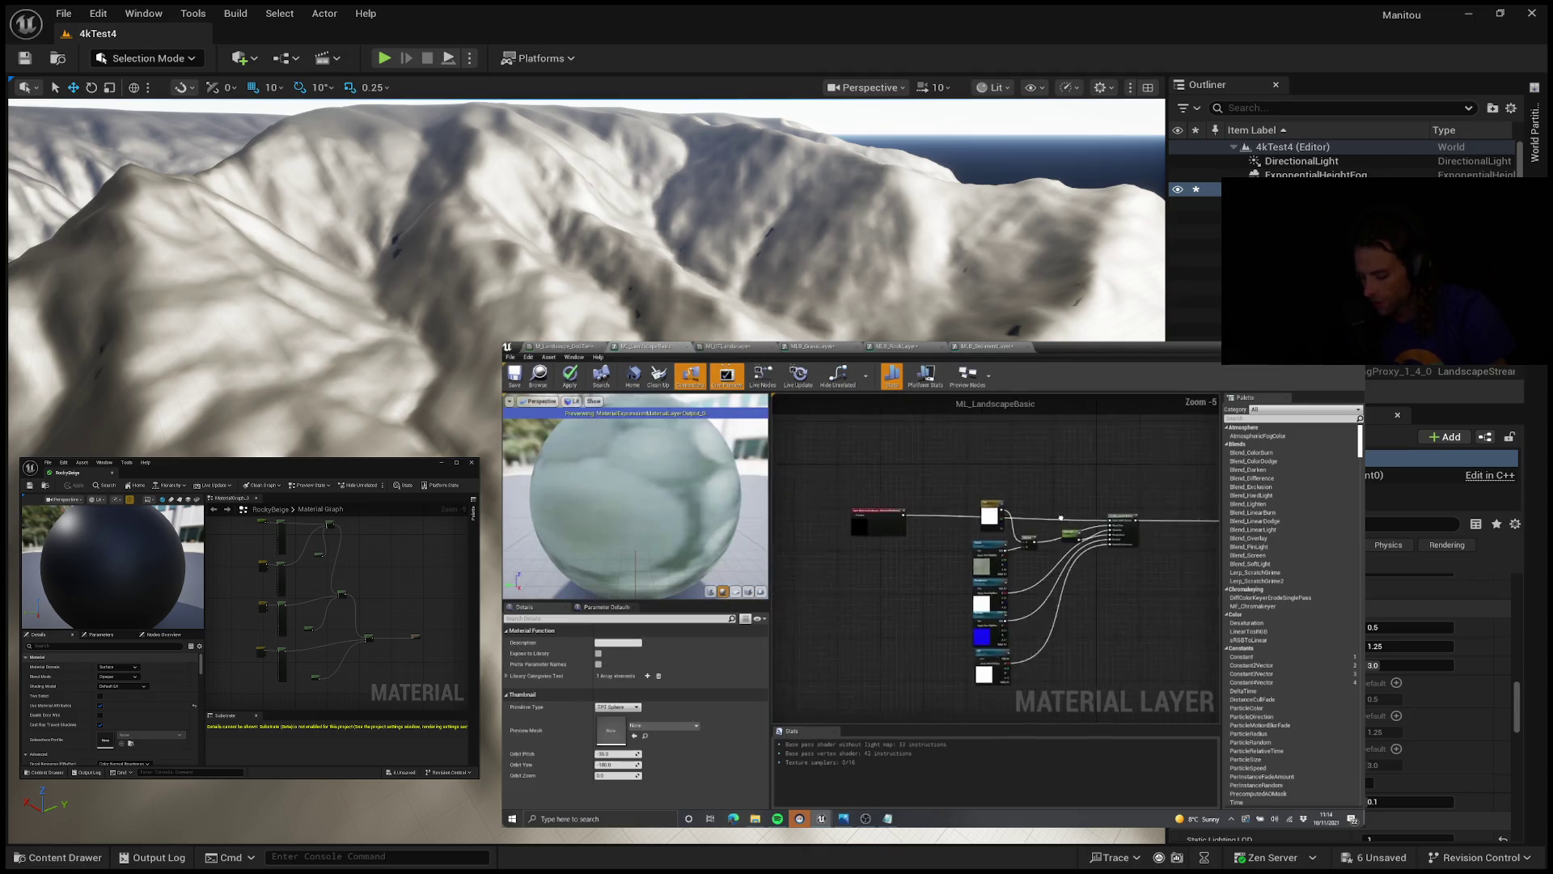
left_click(963, 523)
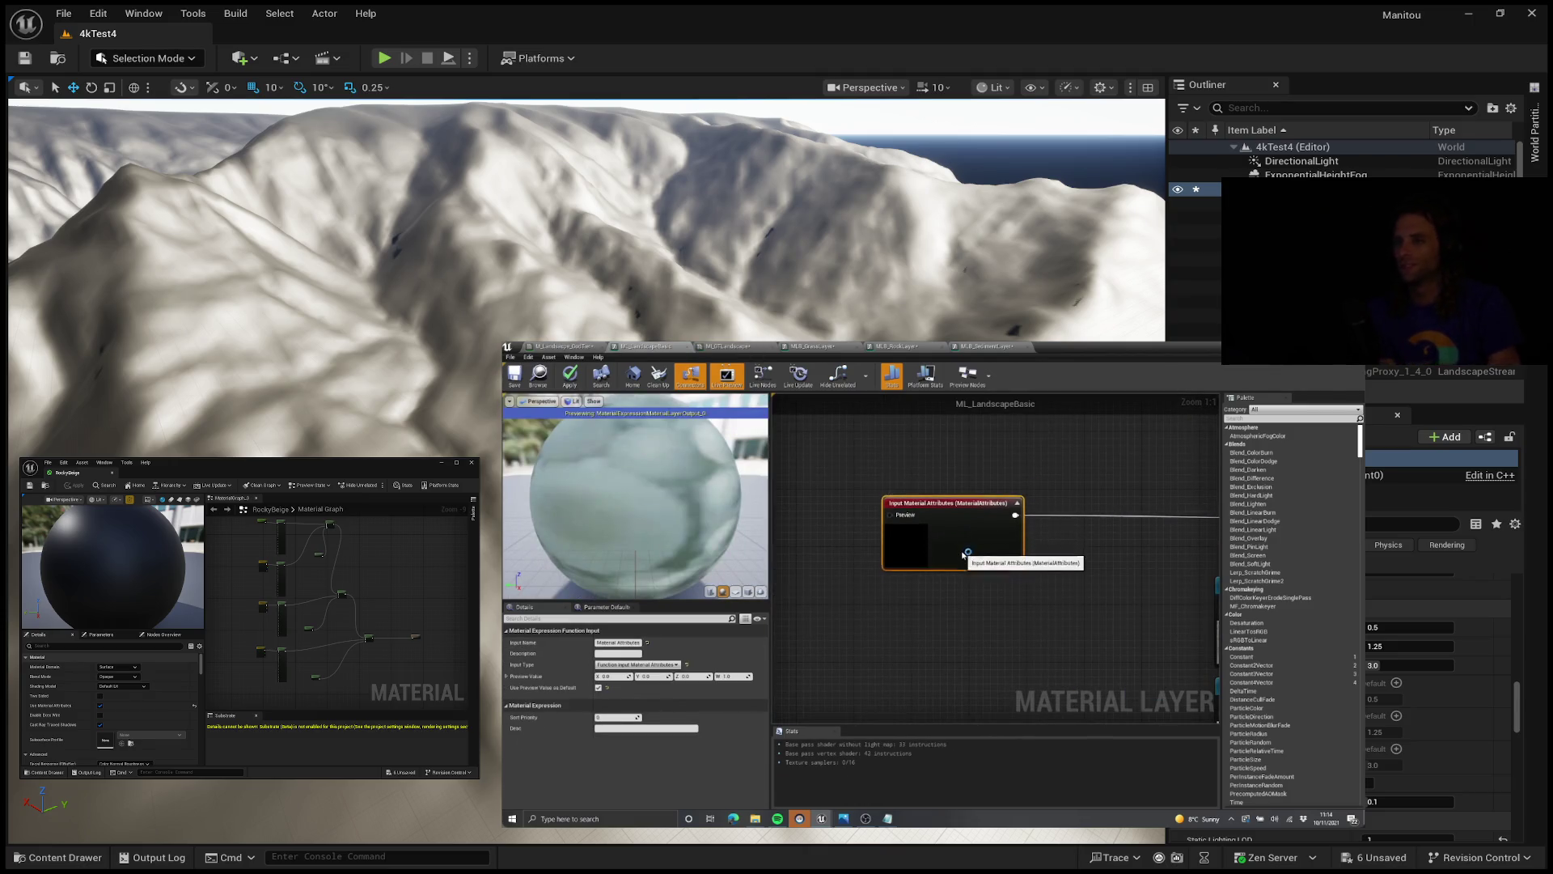
scroll(982, 555, "down", 1)
left_click_drag(982, 555, 1010, 589)
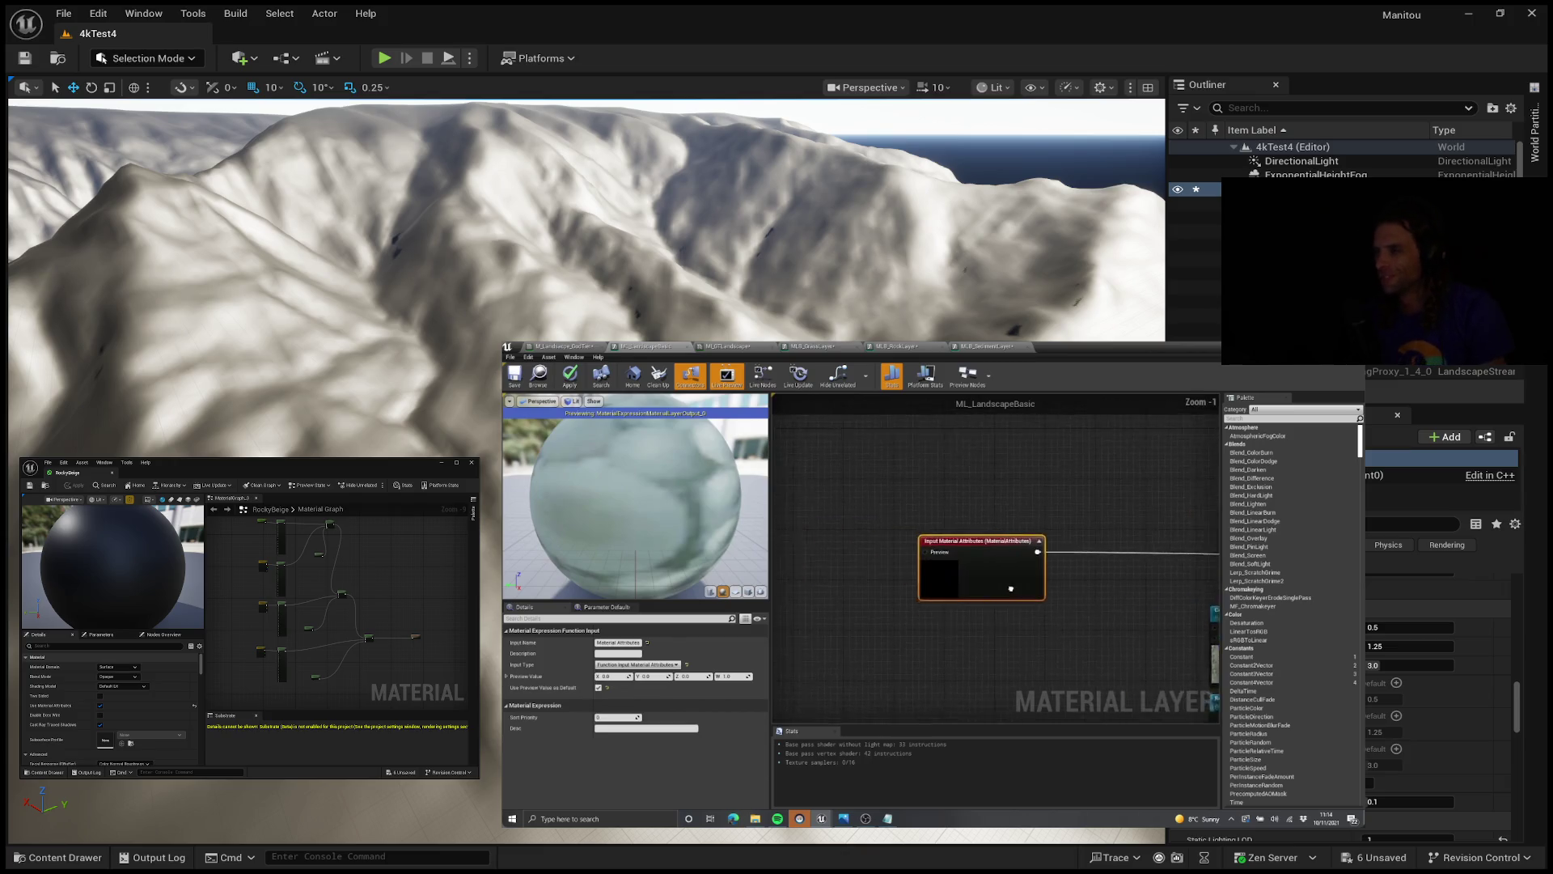
left_click(562, 346)
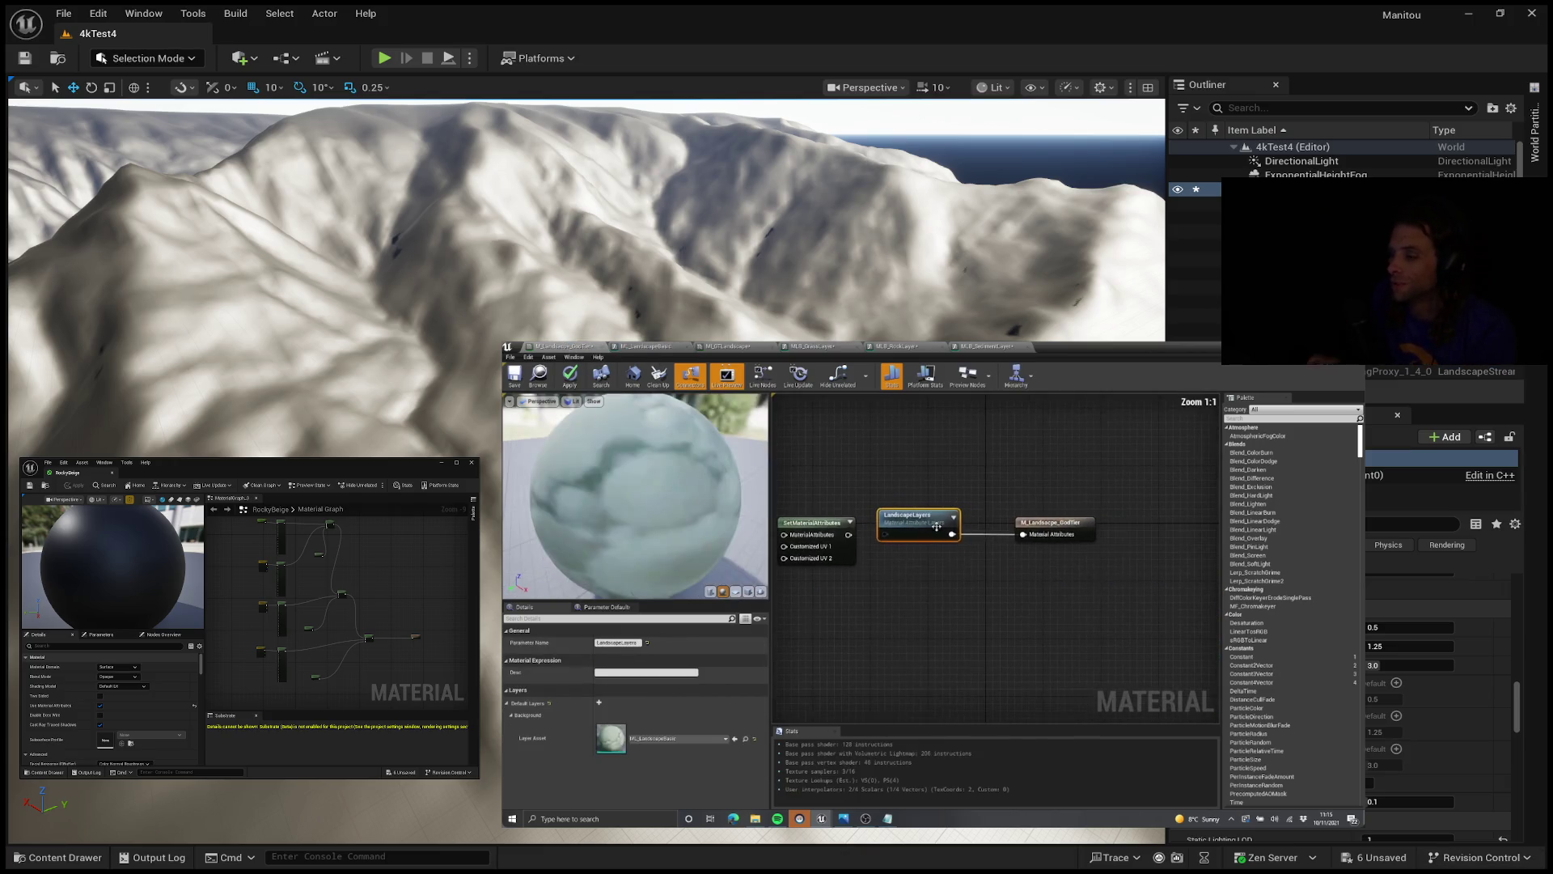
left_click(903, 502)
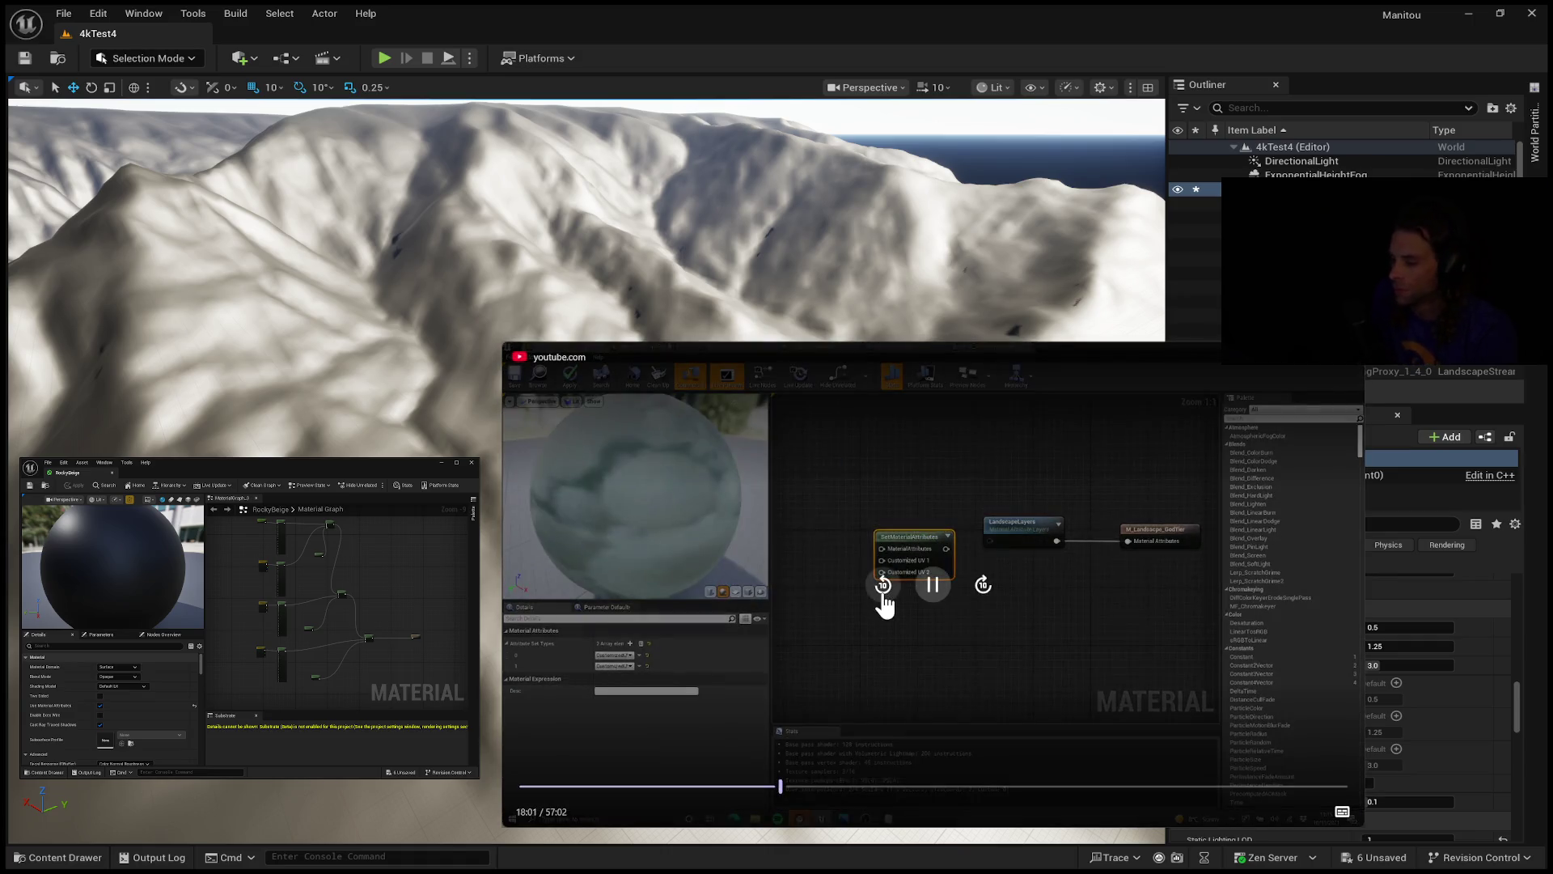
Step: Rewind the tutorial ten seconds and let it play on to MLB_GrassLayer
left_click(883, 596)
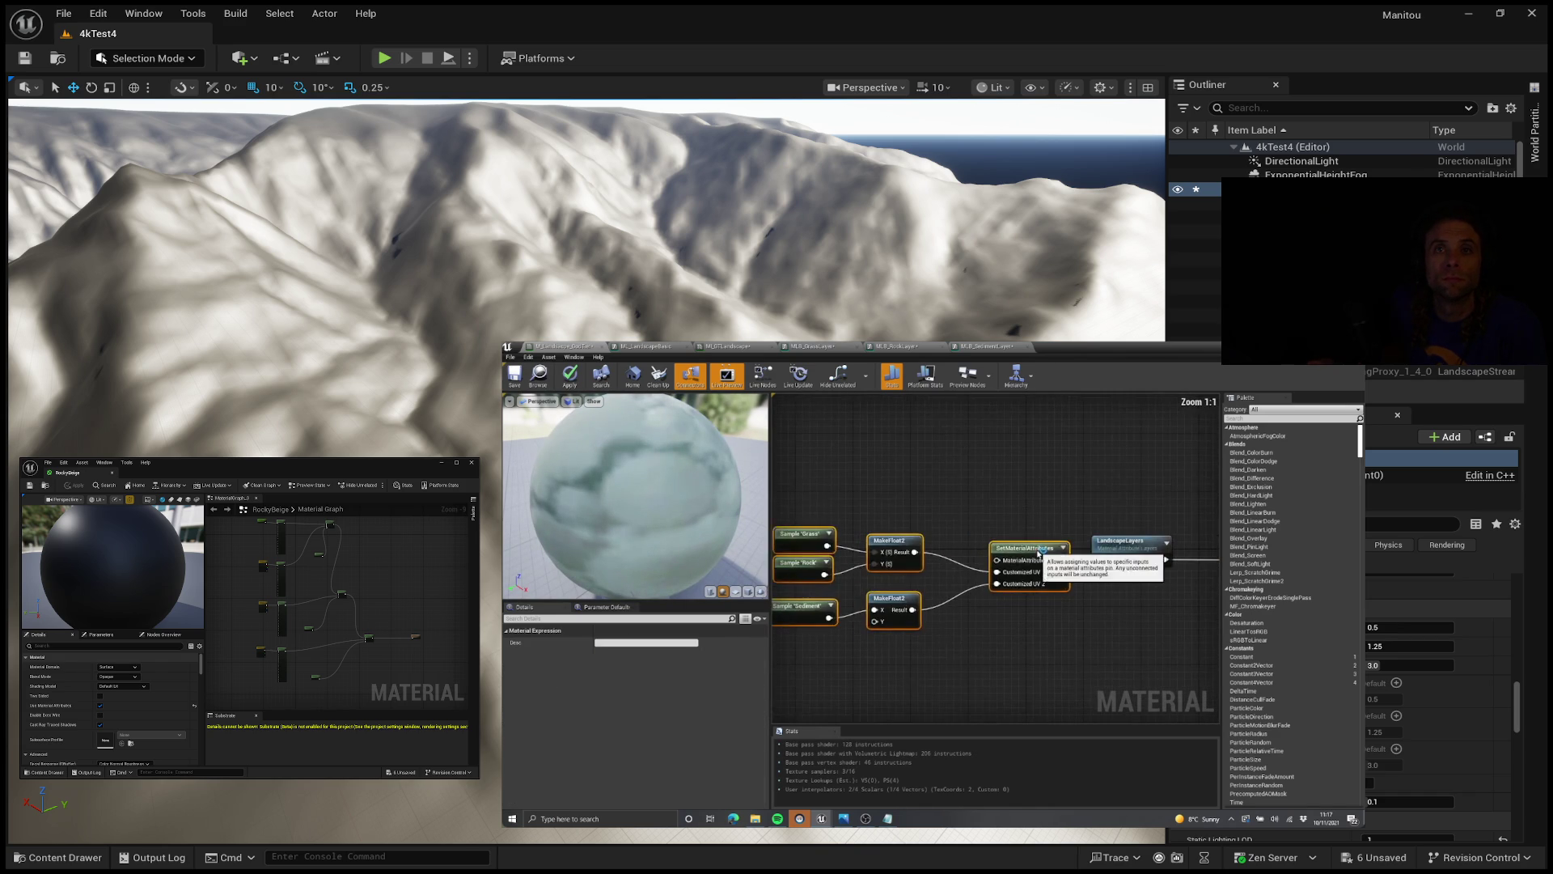
left_click(1051, 505)
scroll(1052, 504, "down", 2)
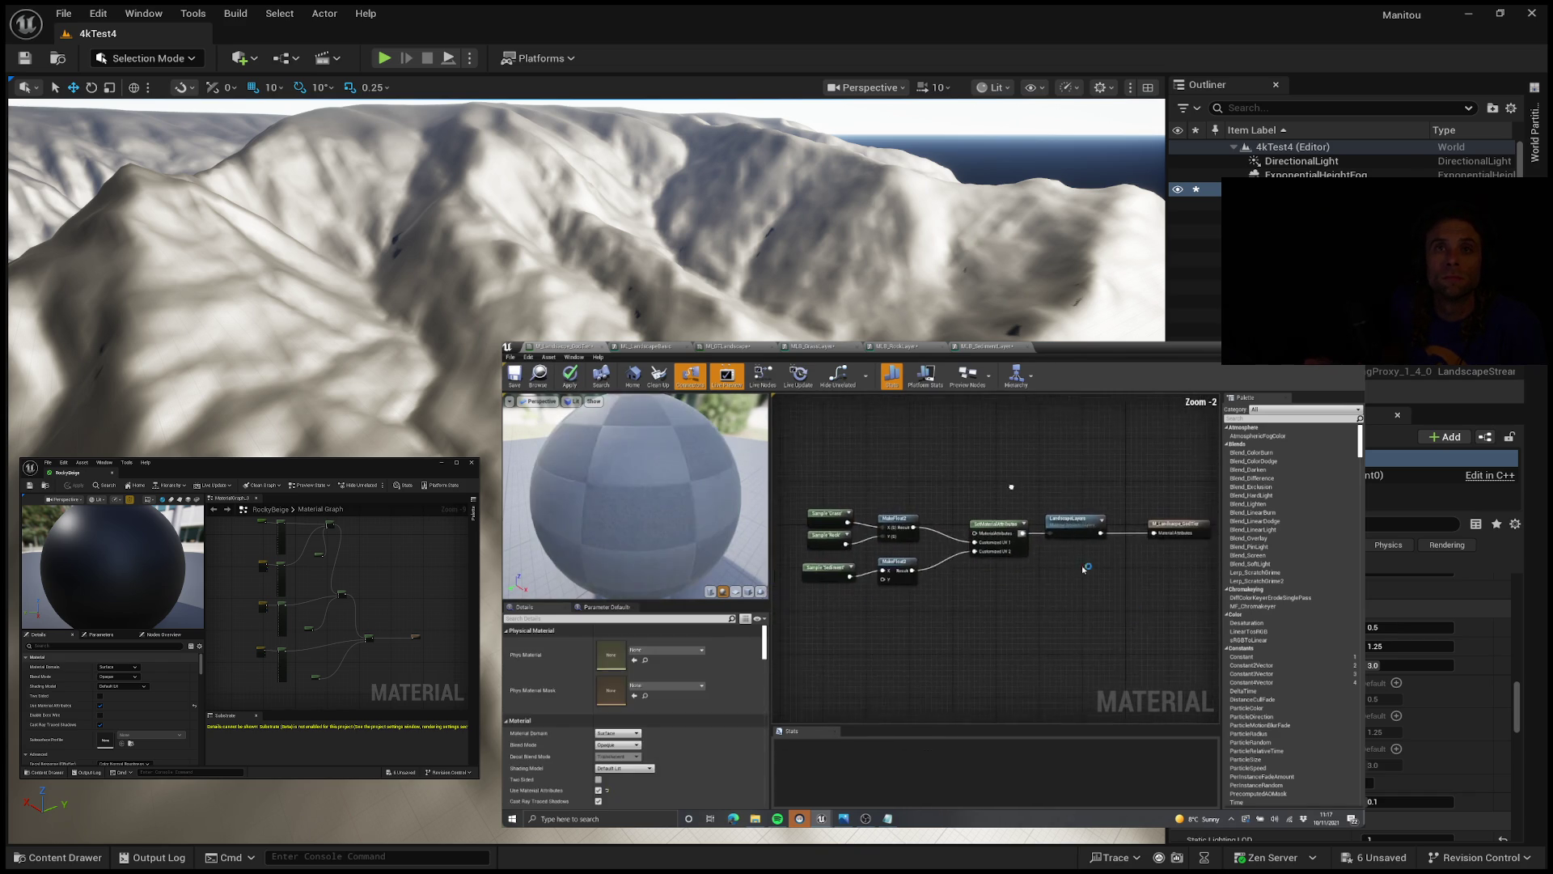
scroll(1068, 611, "up", 2)
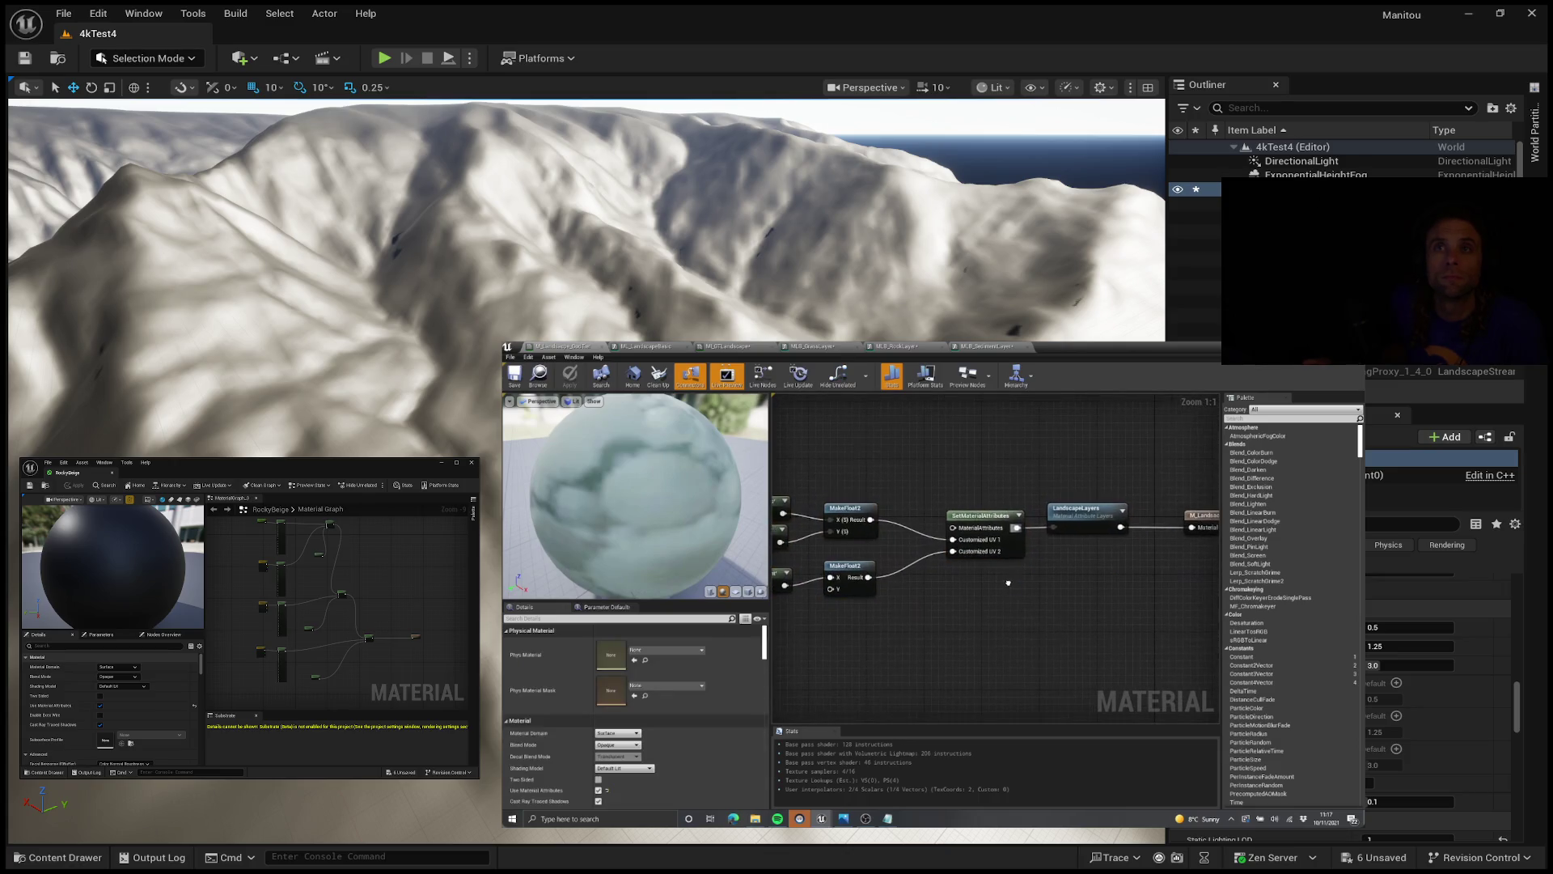
Step: Switch between the material tabs and pan and zoom around the blend graphs
left_click(647, 346)
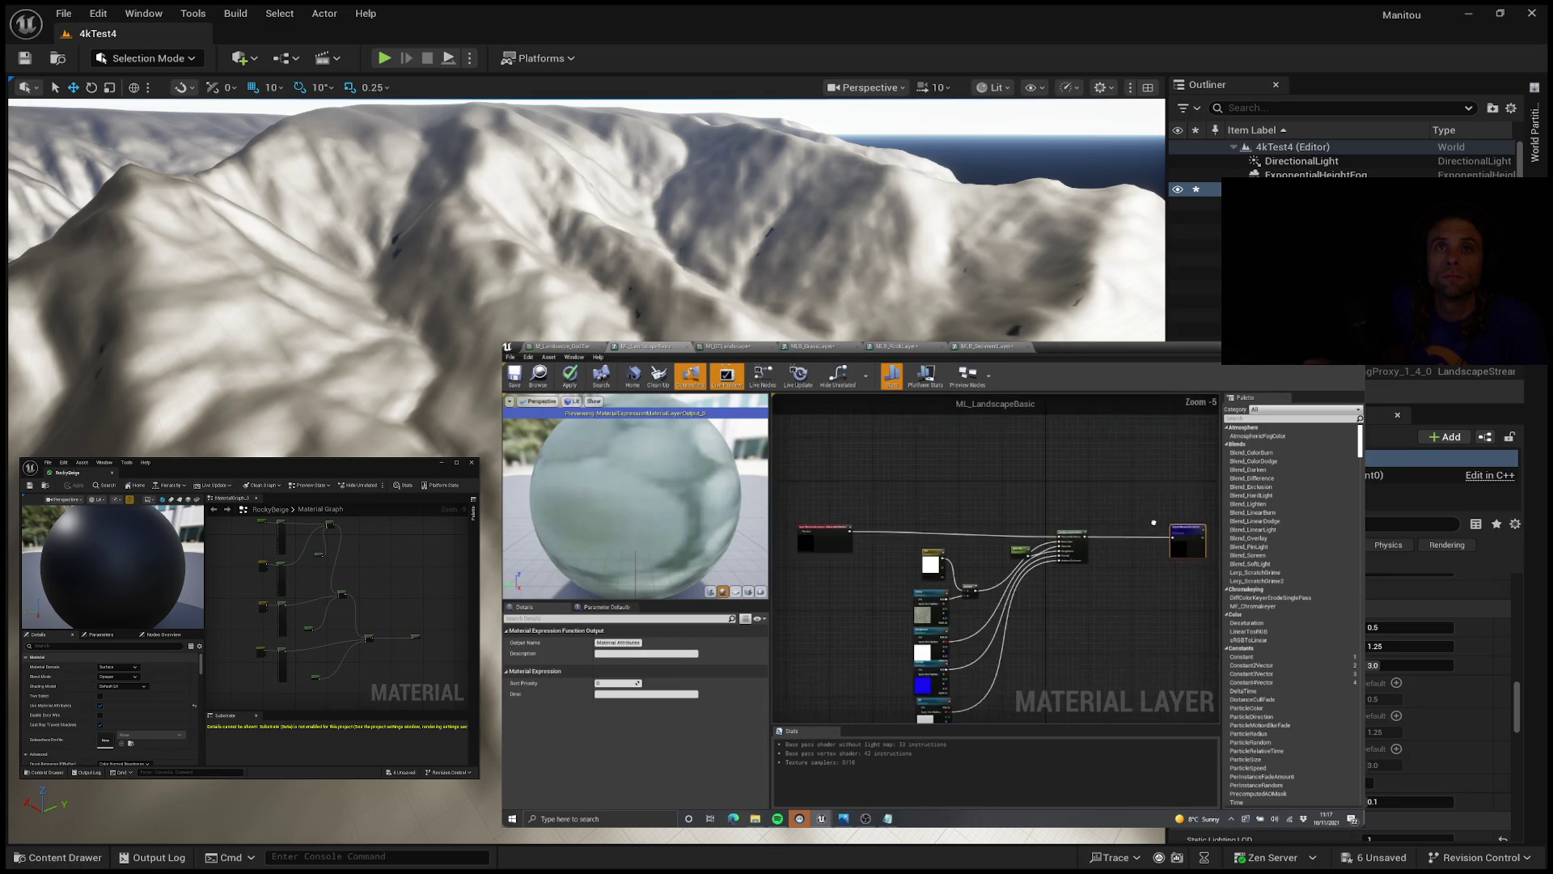
scroll(825, 489, "up", 3)
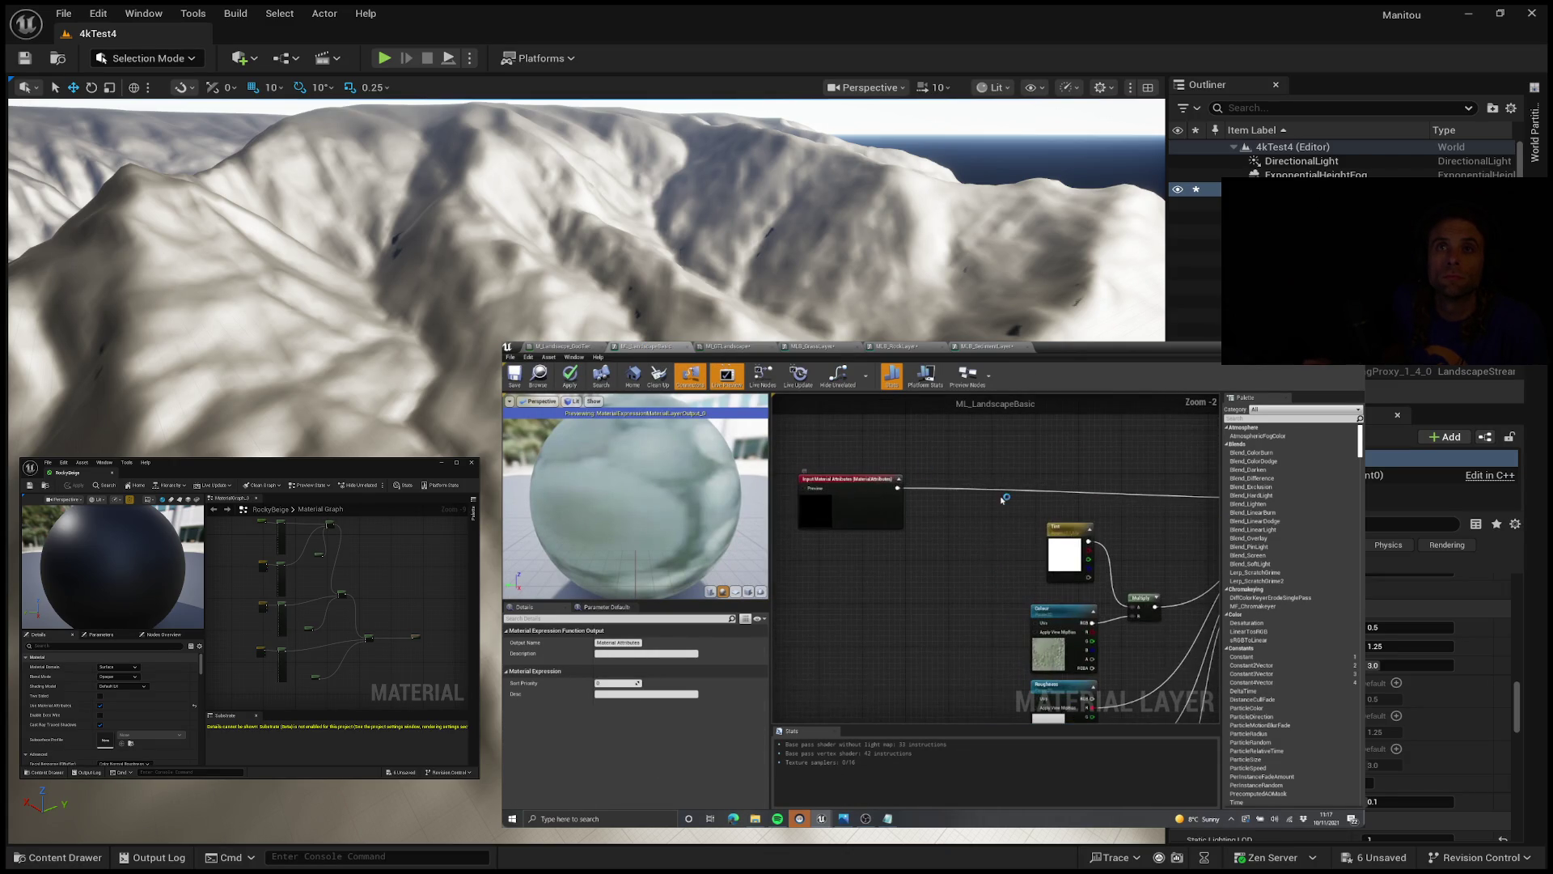
scroll(867, 475, "down", 1)
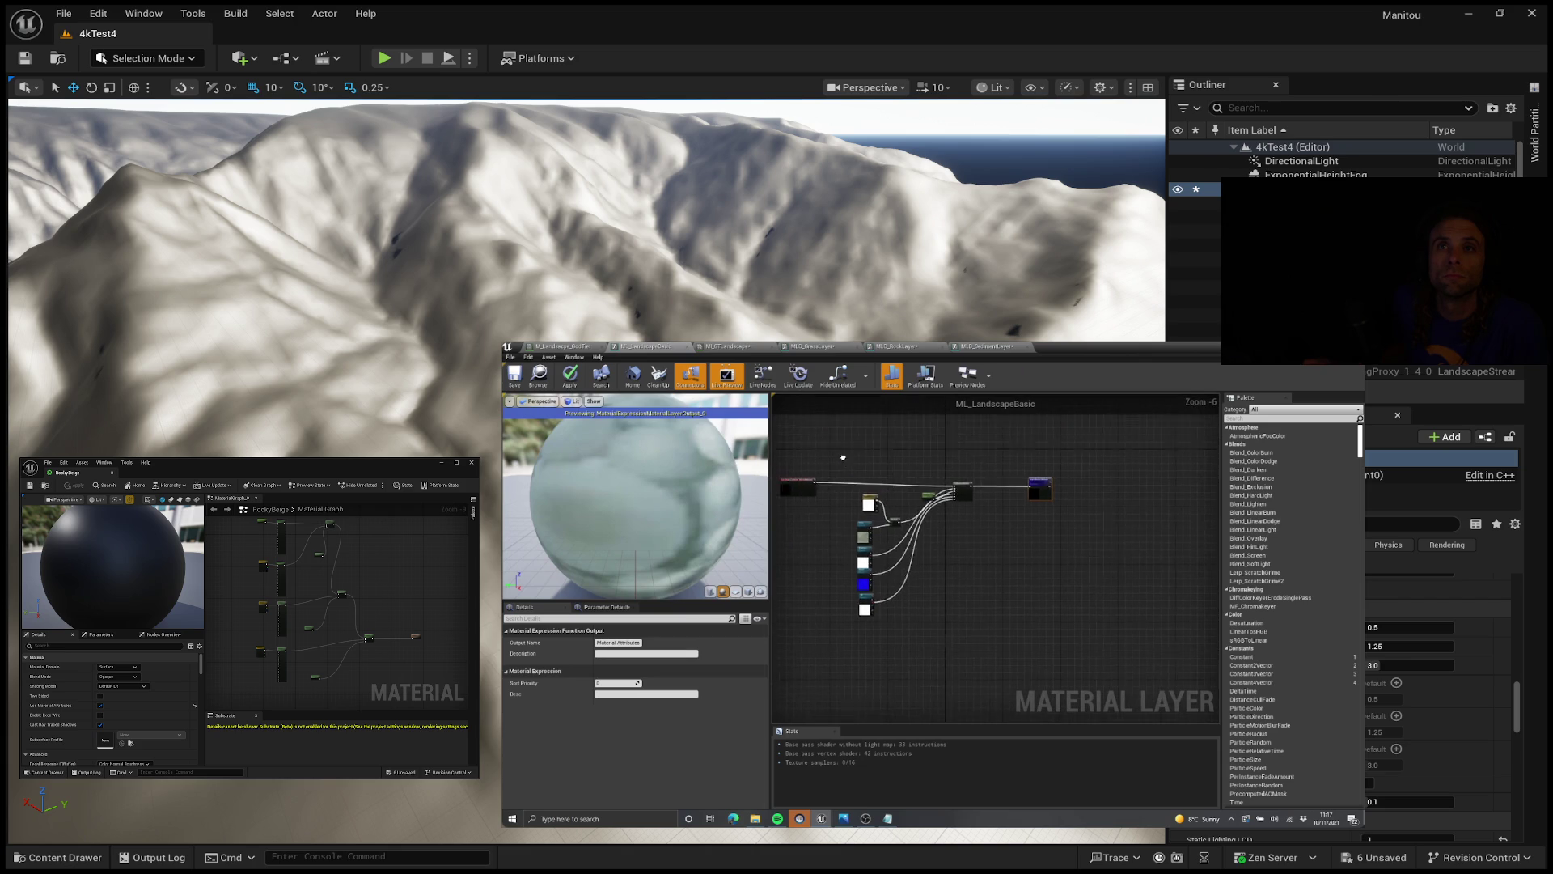
scroll(867, 475, "down", 2)
mouse_move(861, 443)
left_mouse_down()
mouse_move(1049, 664)
mouse_move(999, 634)
mouse_move(1032, 637)
left_mouse_up()
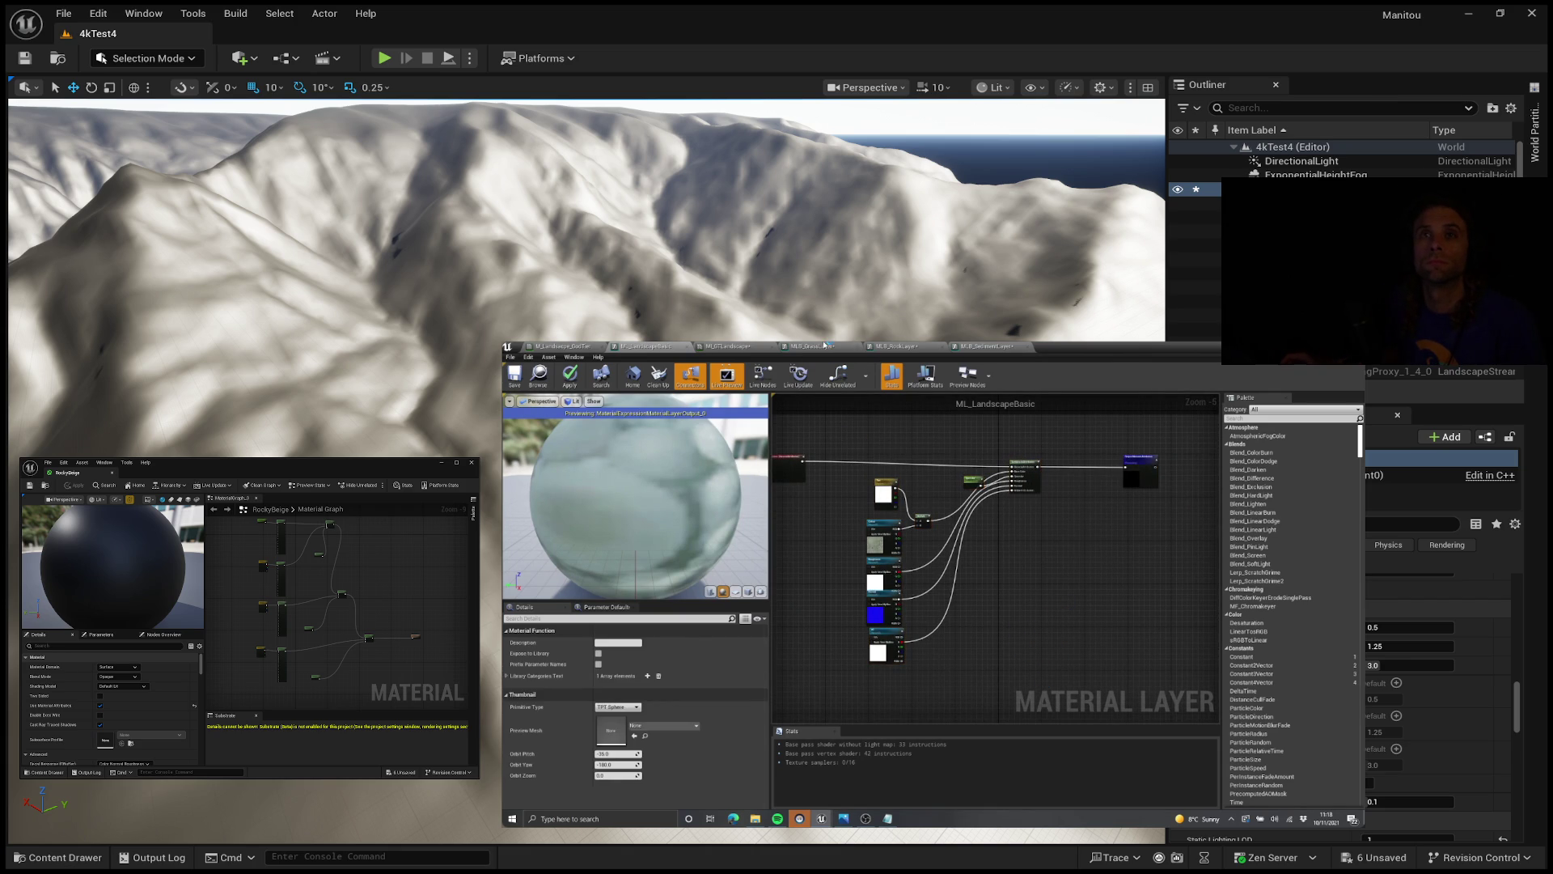
left_click(825, 347)
scroll(1019, 567, "down", 2)
left_click_drag(1016, 573, 963, 626)
scroll(1001, 642, "up", 4)
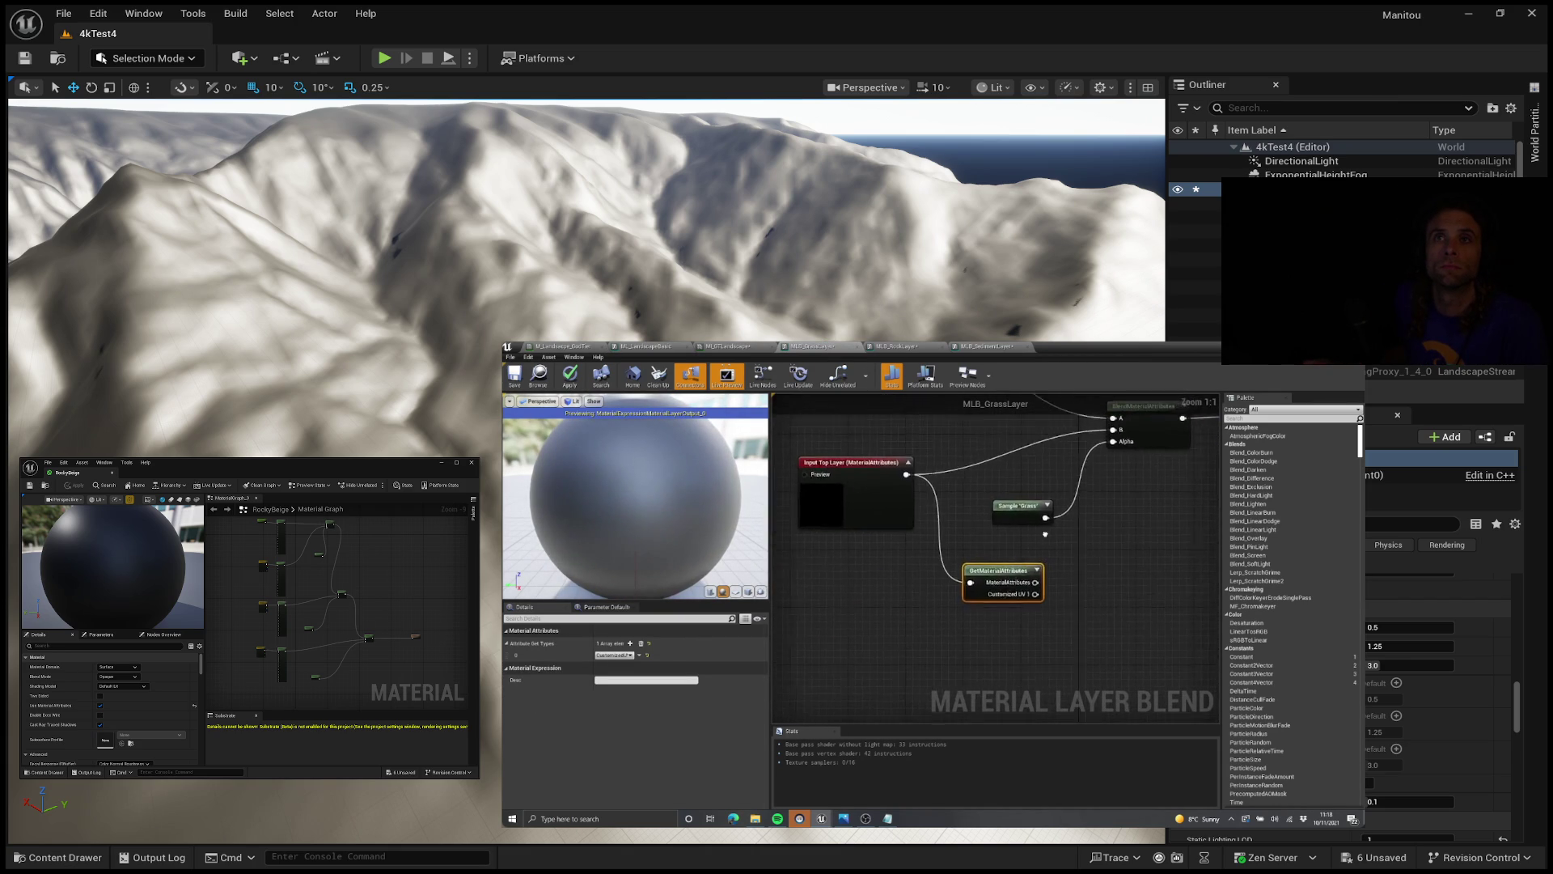
Step: Insert a BreakOutFloat2Components node on MLB_GrassLayer's Customized UV wire
left_click_drag(821, 440, 825, 386)
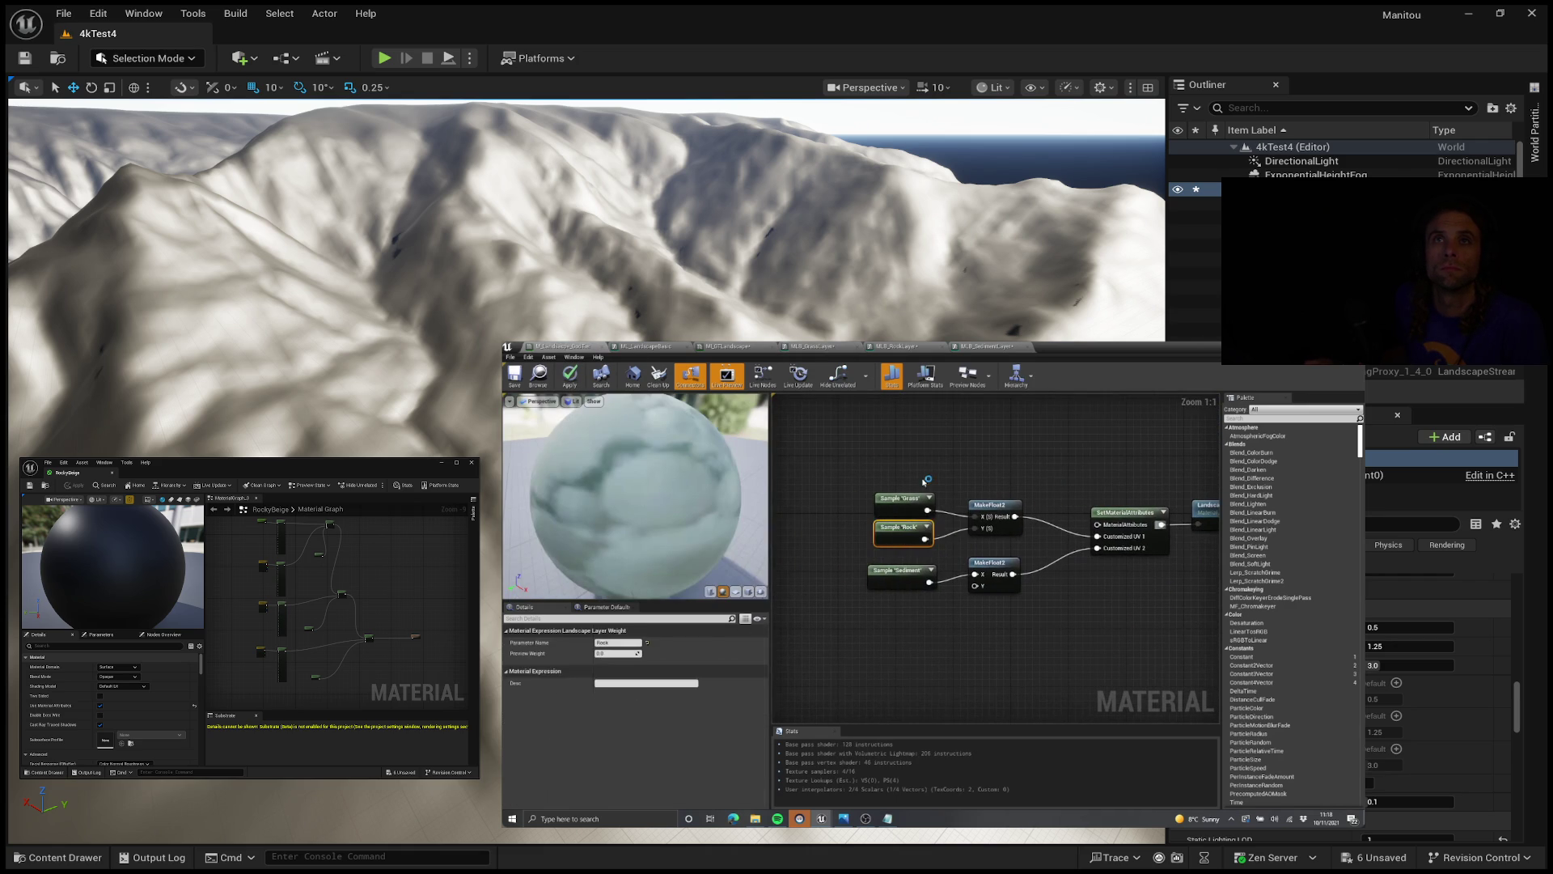
left_click(902, 500)
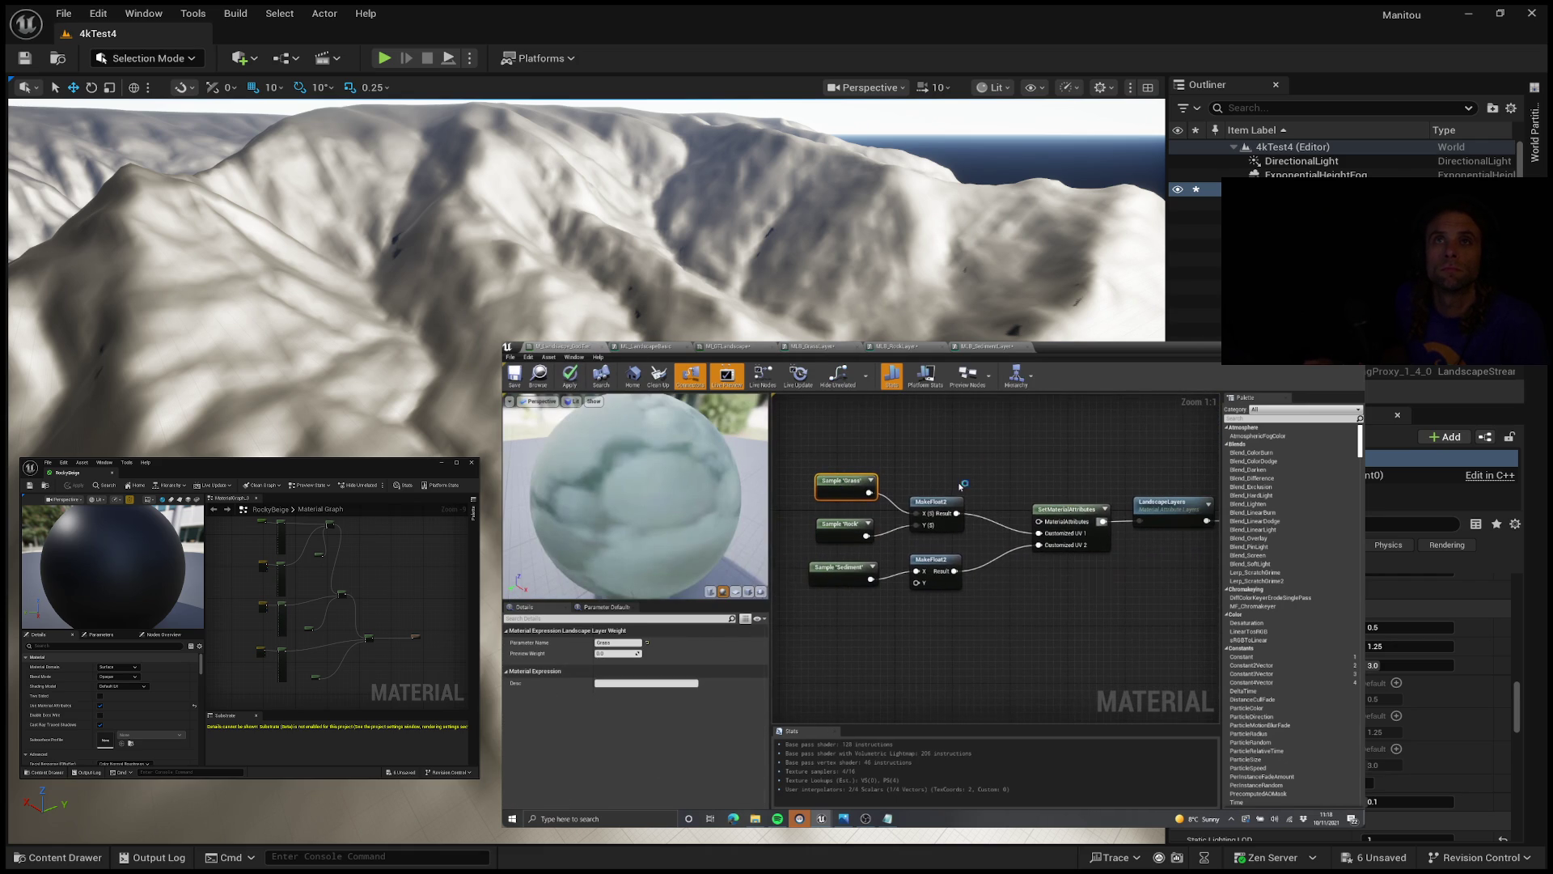
left_click(914, 483)
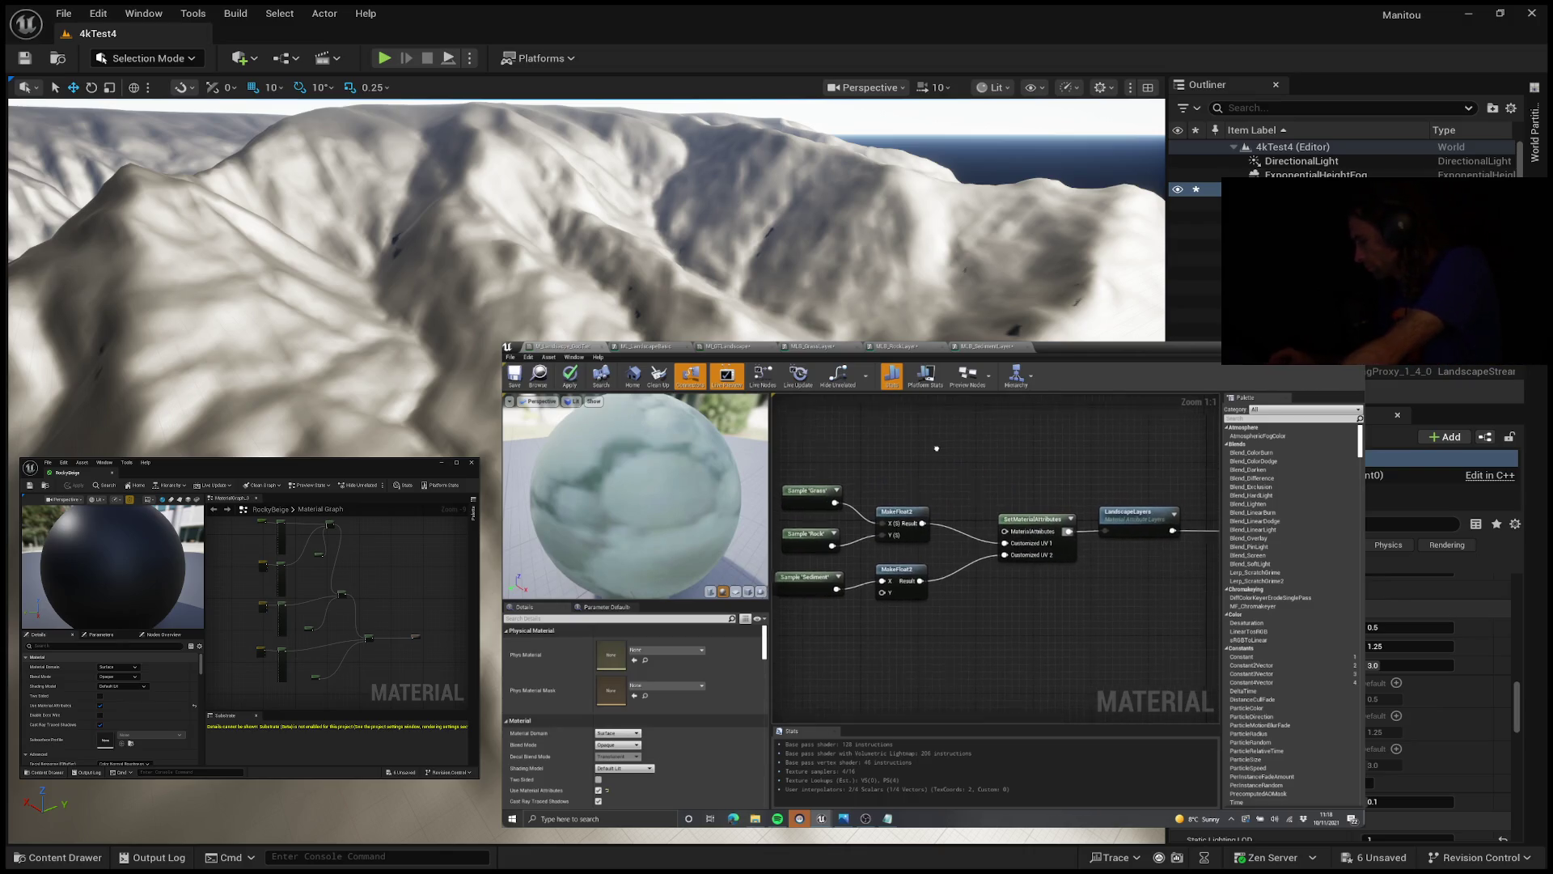
left_click(811, 346)
mouse_move(1008, 602)
left_mouse_down()
mouse_move(935, 535)
mouse_move(899, 531)
mouse_move(1005, 563)
left_mouse_up()
type("break")
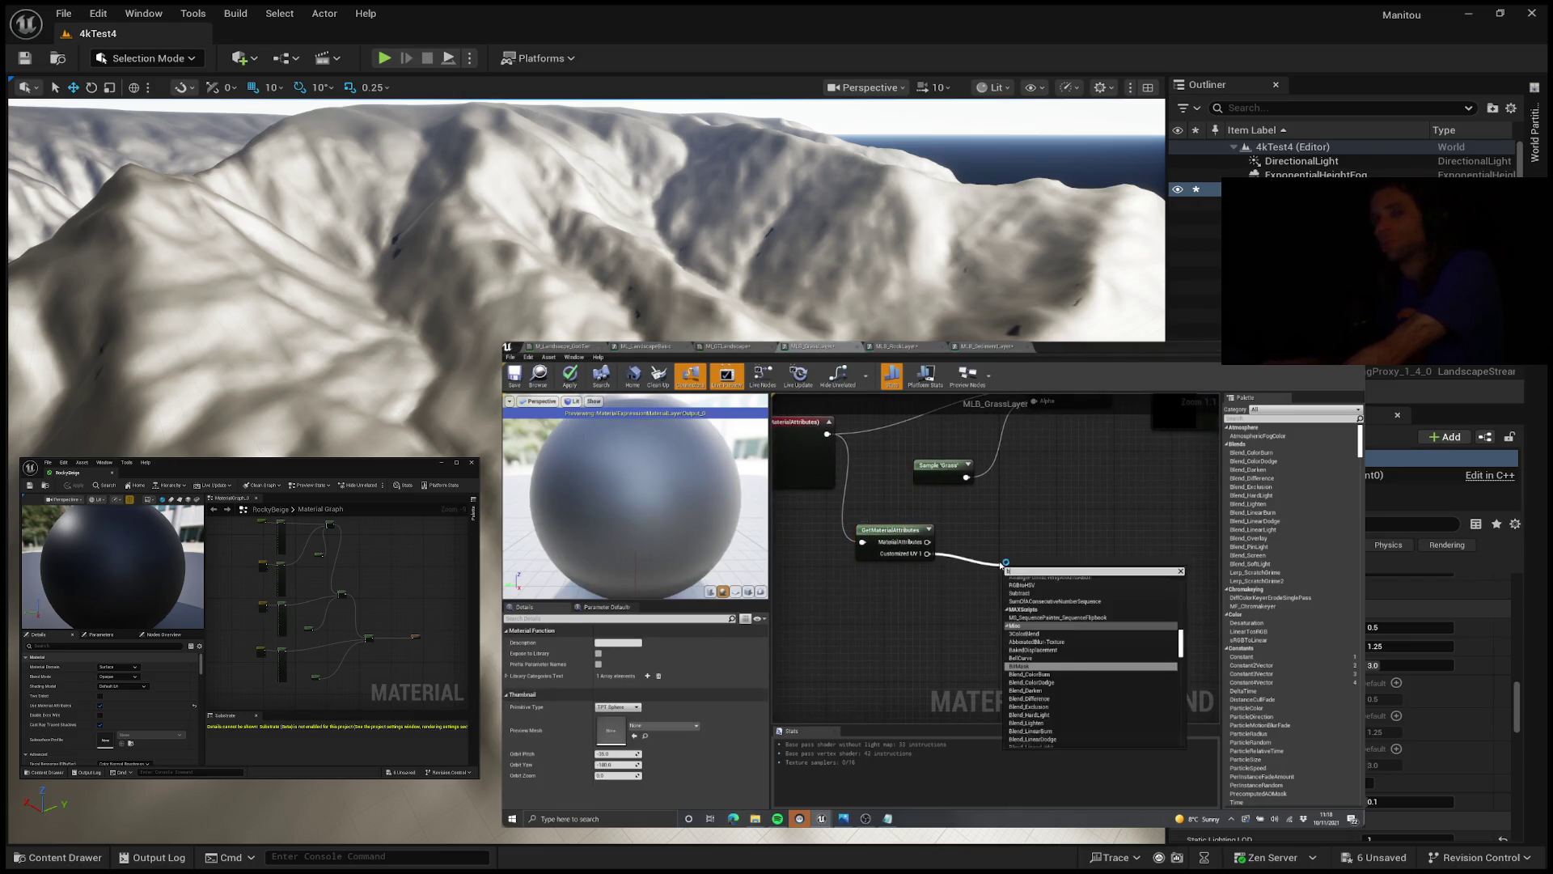
key("Return")
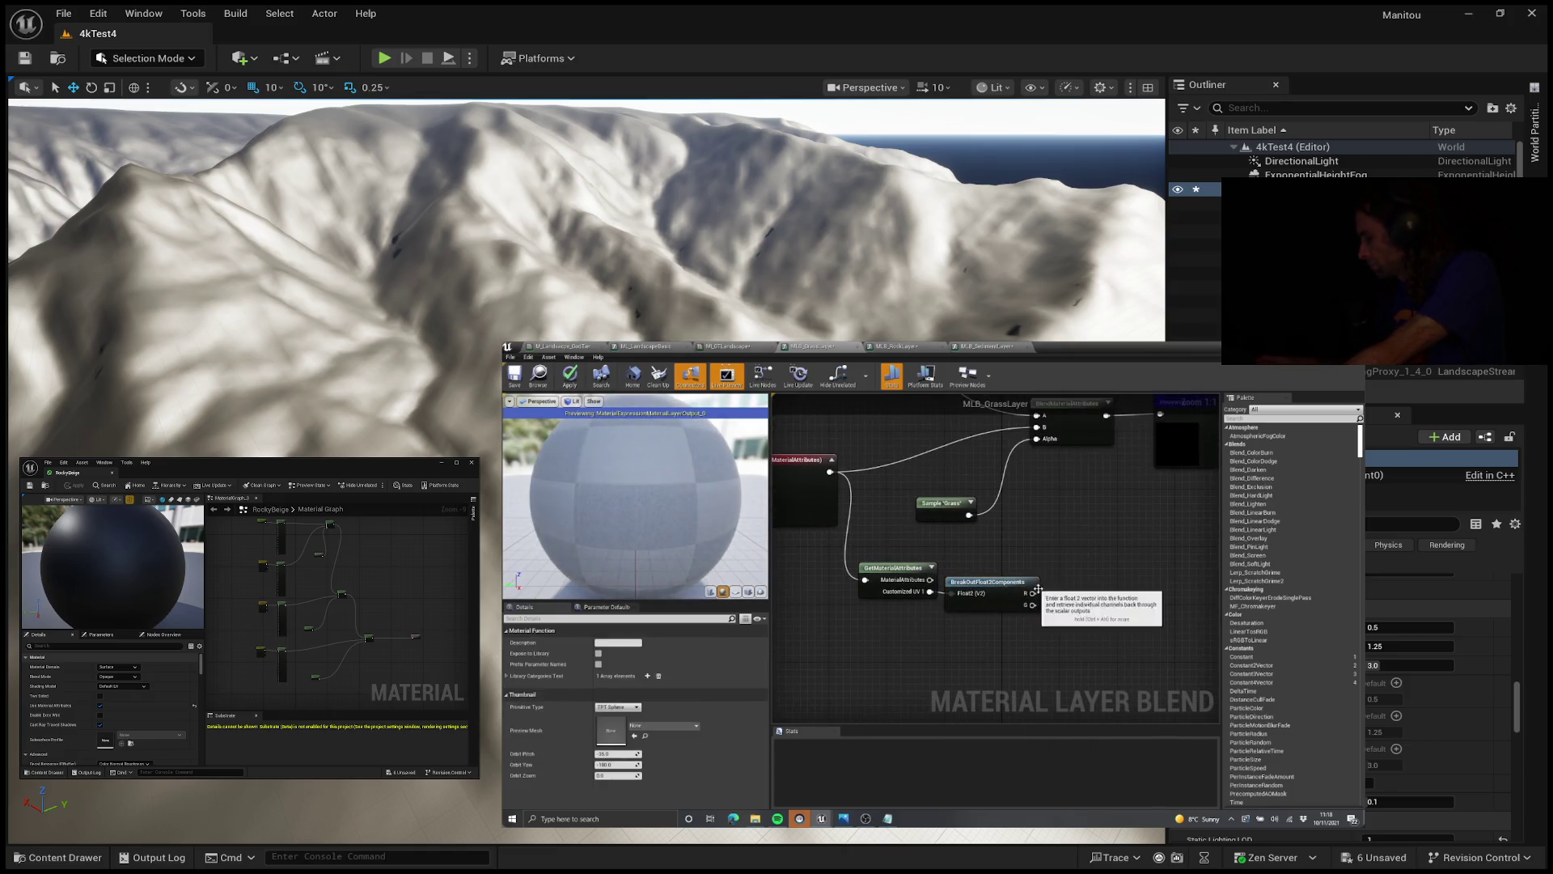
scroll(1089, 551, "down", 2)
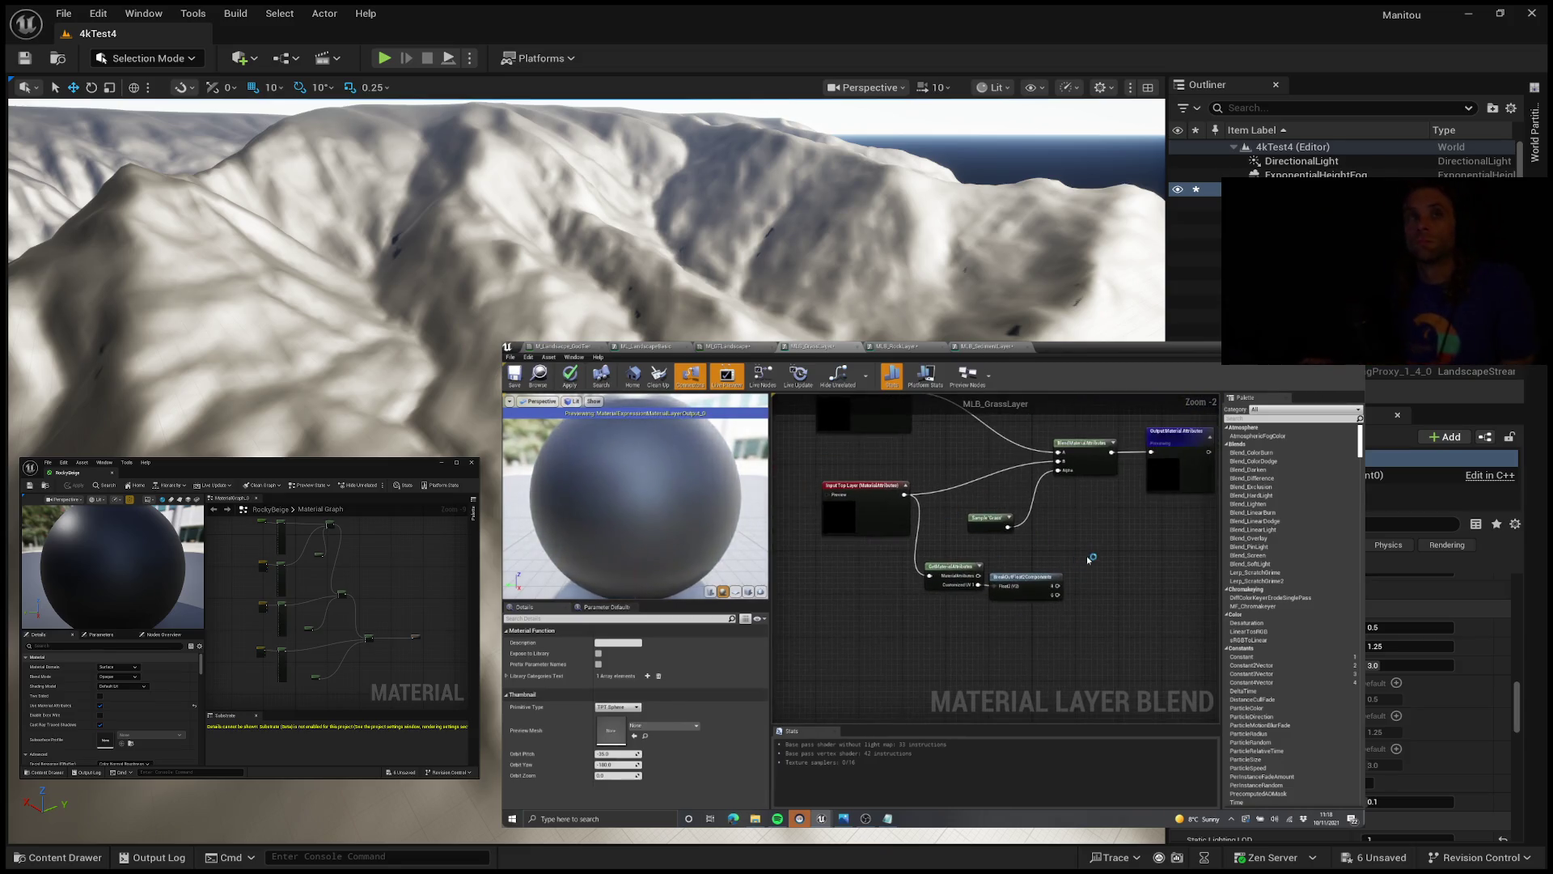
scroll(1089, 551, "up", 3)
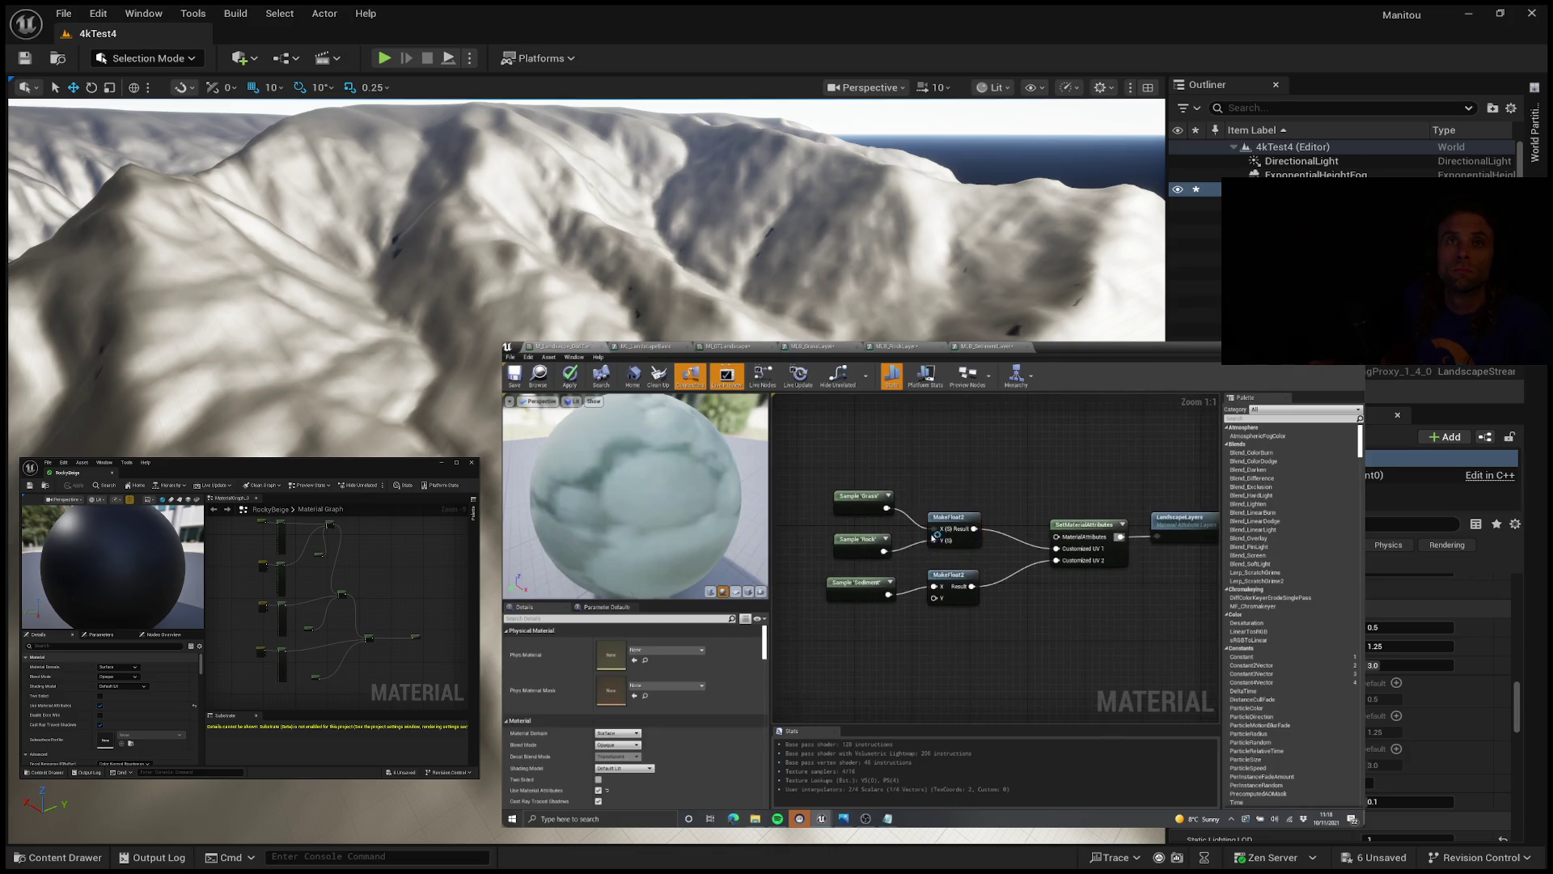
Step: Rearrange the MLB_GrassLayer graph, moving BlendMaterialAttributes further right
left_click(813, 346)
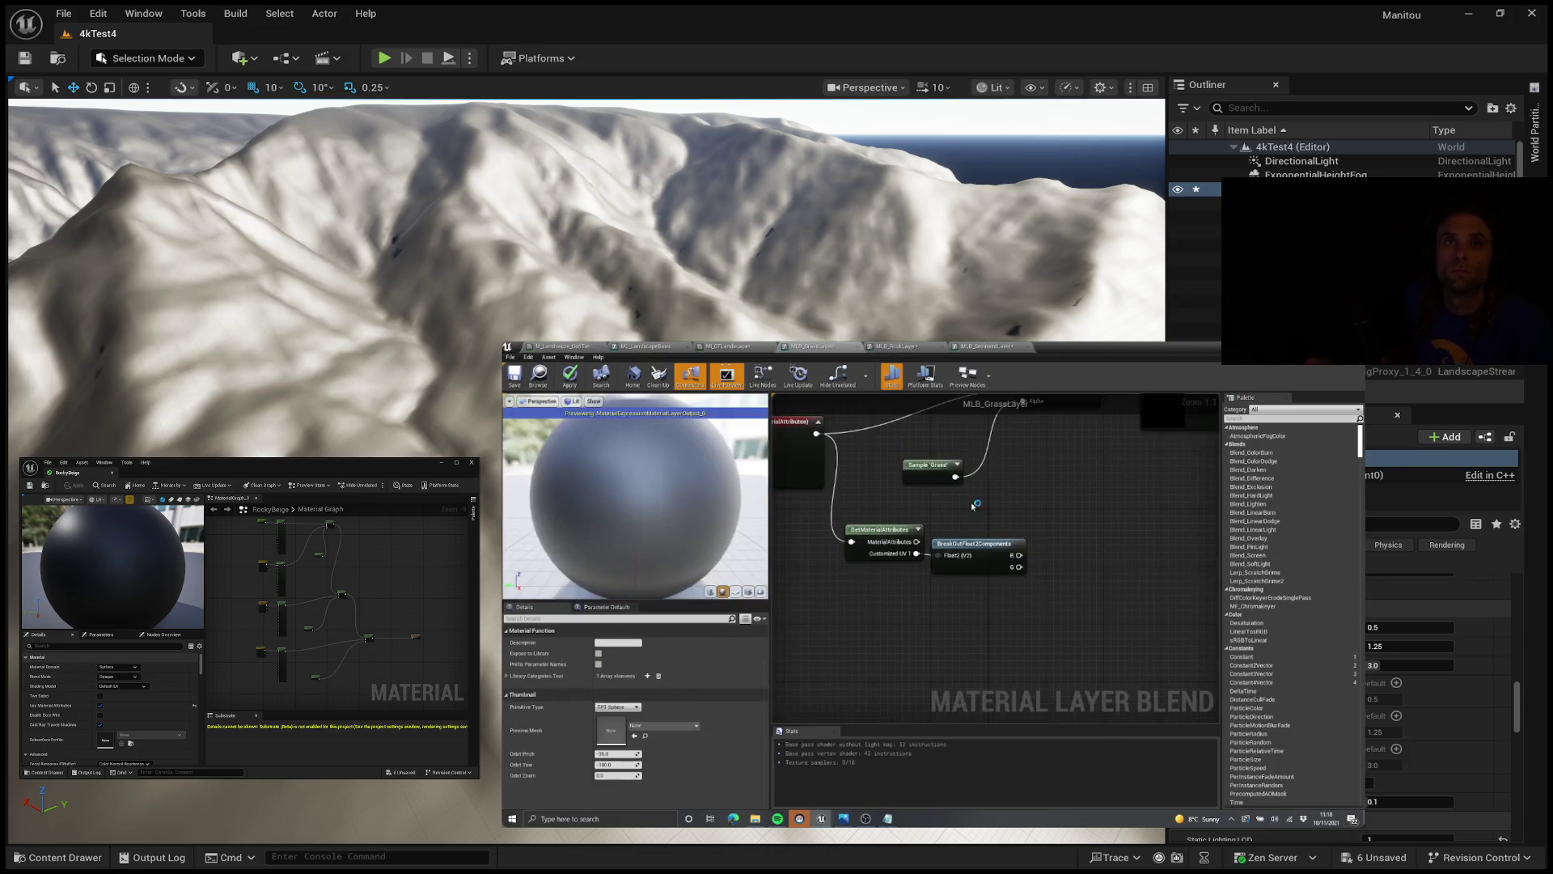
left_click_drag(1068, 570, 1038, 599)
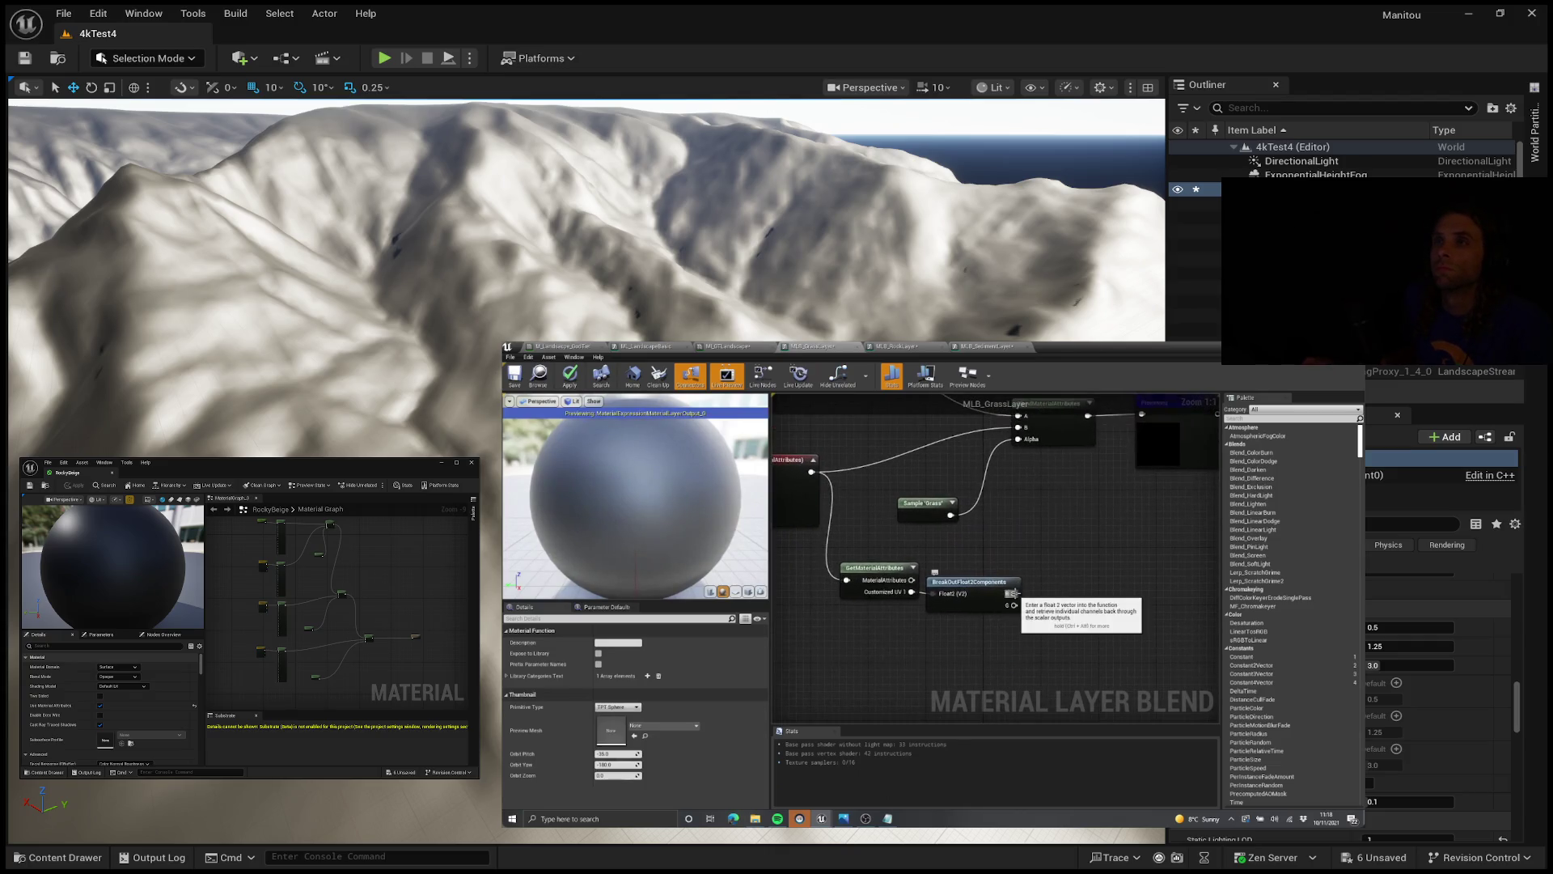
left_click(566, 346)
left_click(814, 346)
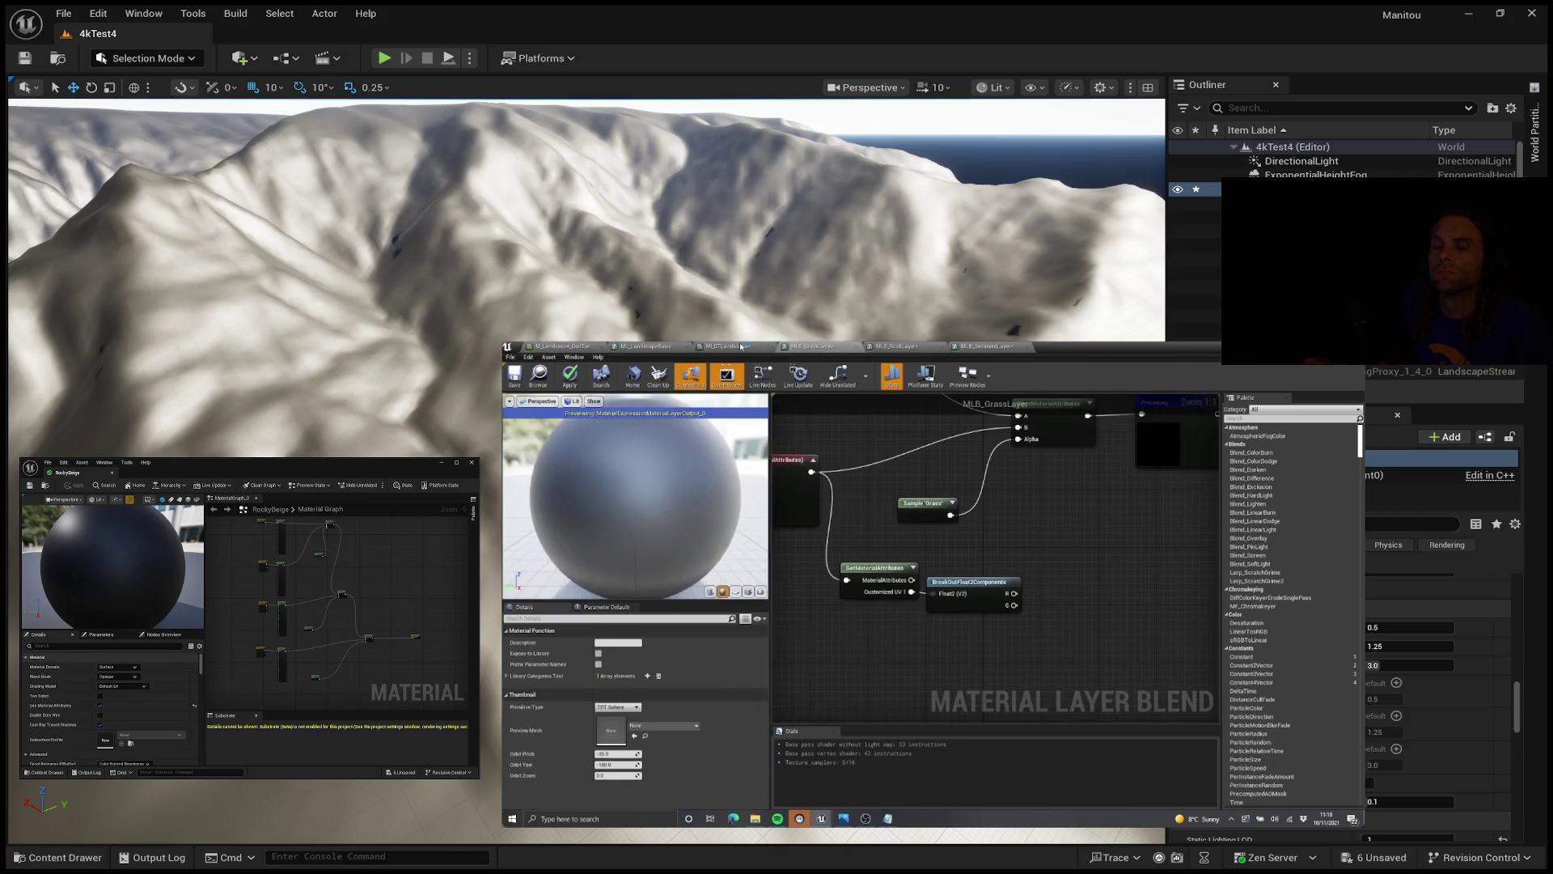
scroll(947, 582, "down", 3)
right_click(1137, 538)
left_click(1137, 538)
left_click_drag(1011, 471, 1125, 465)
scroll(1034, 567, "up", 2)
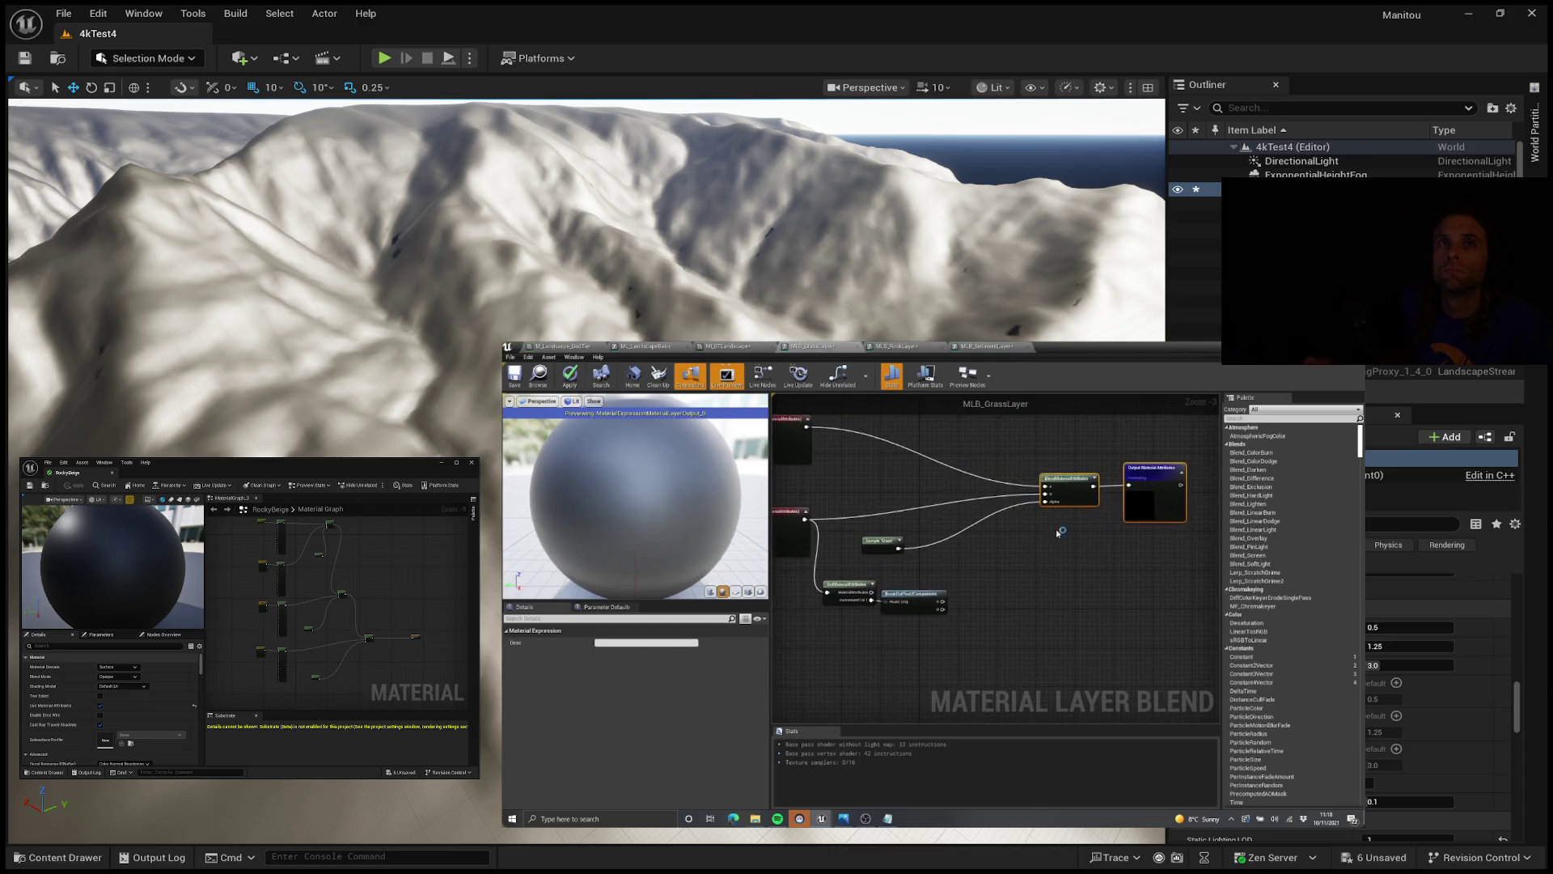
scroll(1034, 566, "up", 1)
Step: Wire the breakout's R output to the blend Alpha and delete the Sample 'Grass' node
mouse_move(914, 542)
left_mouse_down()
mouse_move(1076, 538)
mouse_move(991, 518)
mouse_move(1010, 531)
left_mouse_up()
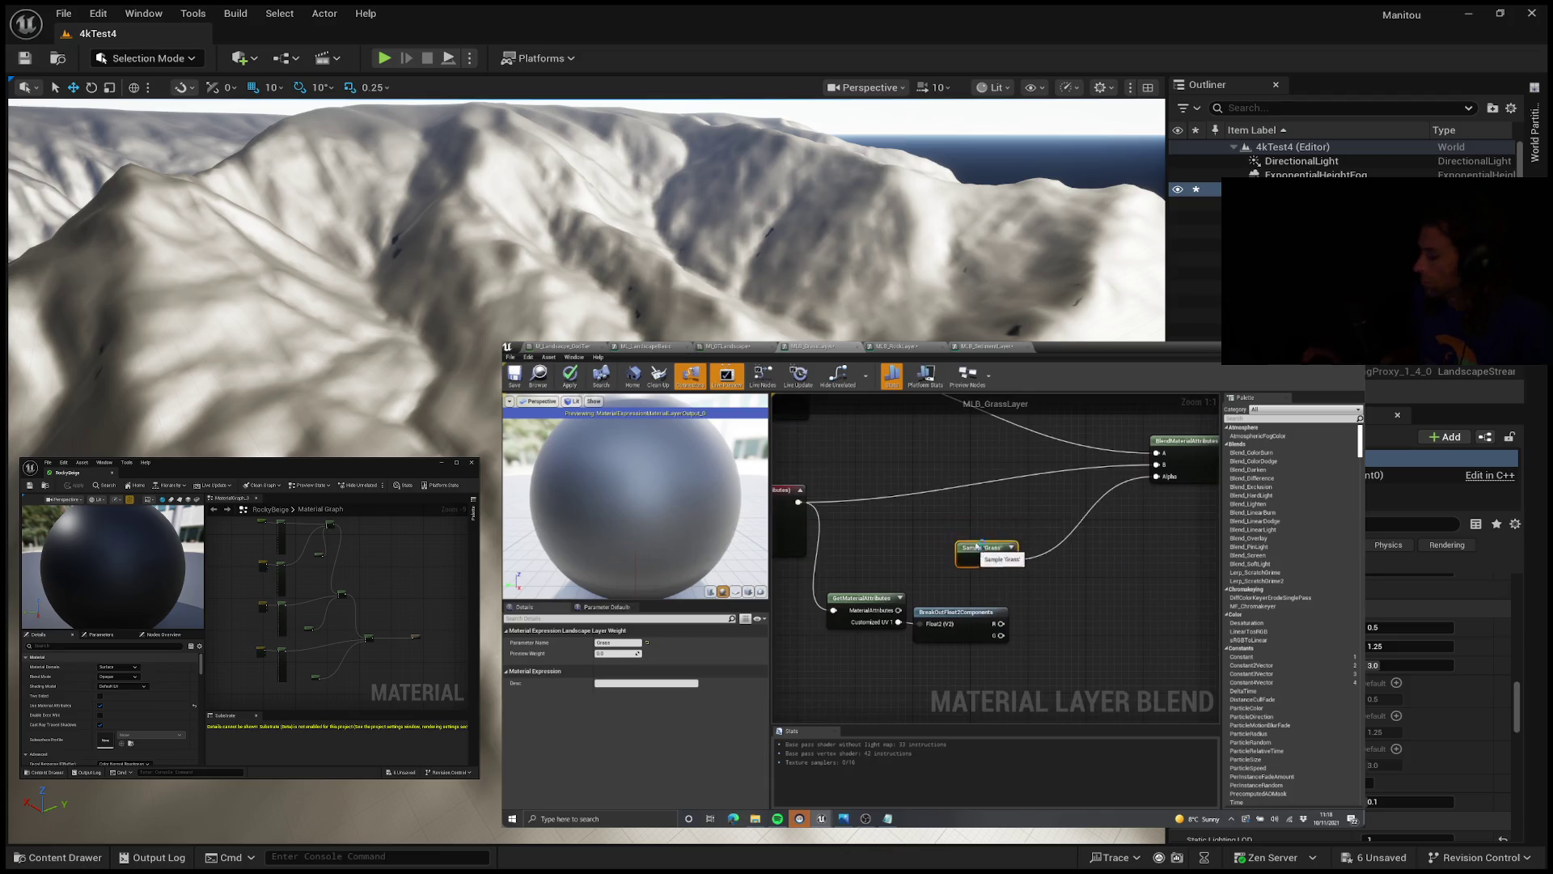
left_click(971, 598)
mouse_move(969, 625)
left_mouse_down()
mouse_move(999, 627)
mouse_move(1131, 479)
left_mouse_up()
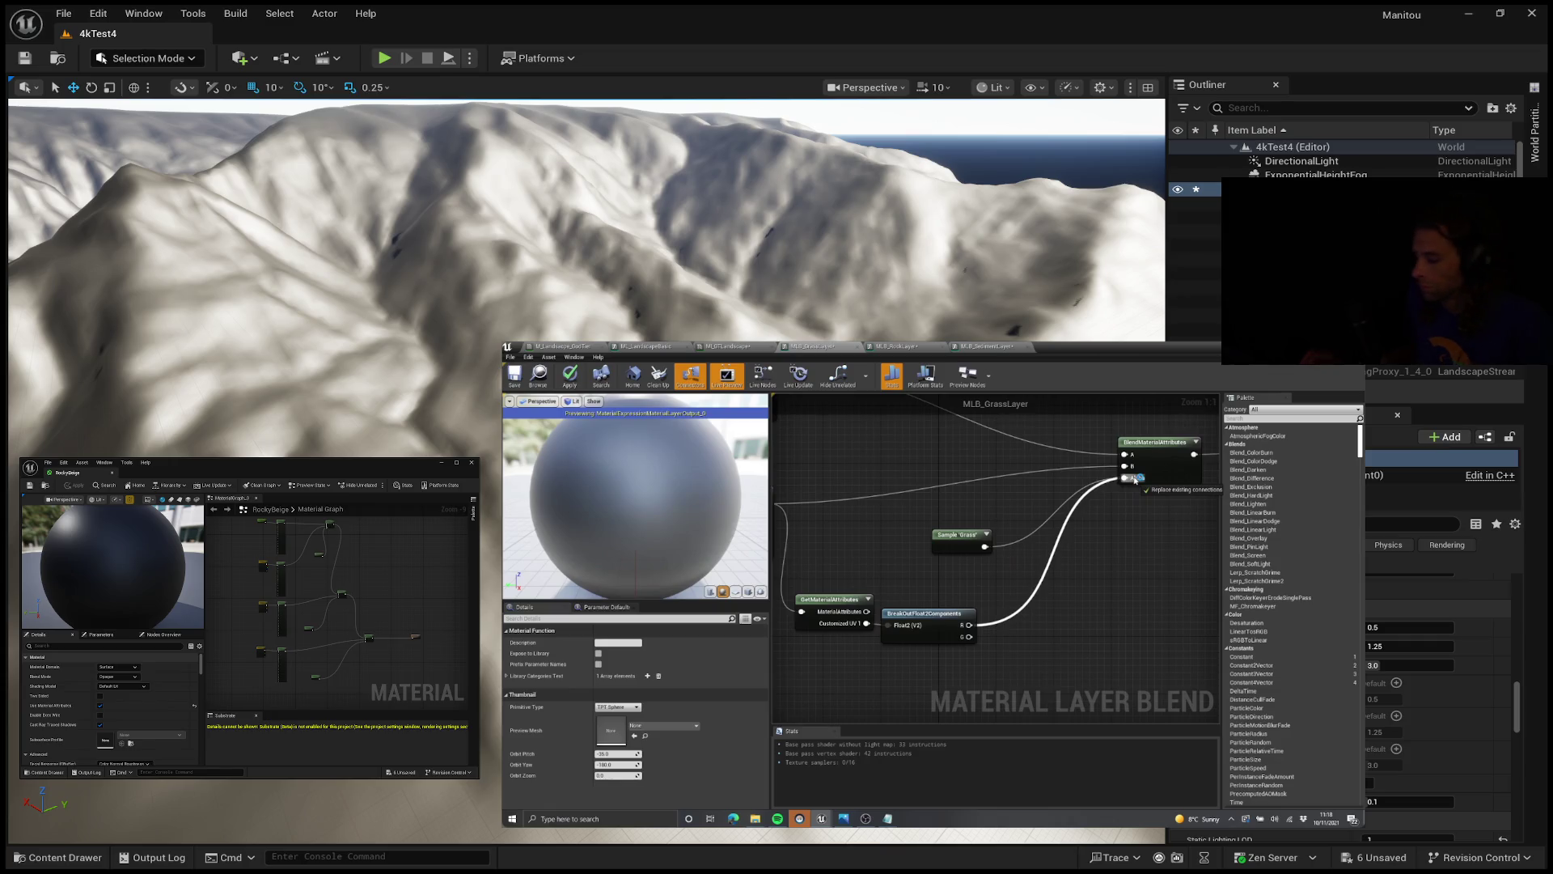
left_click(959, 615)
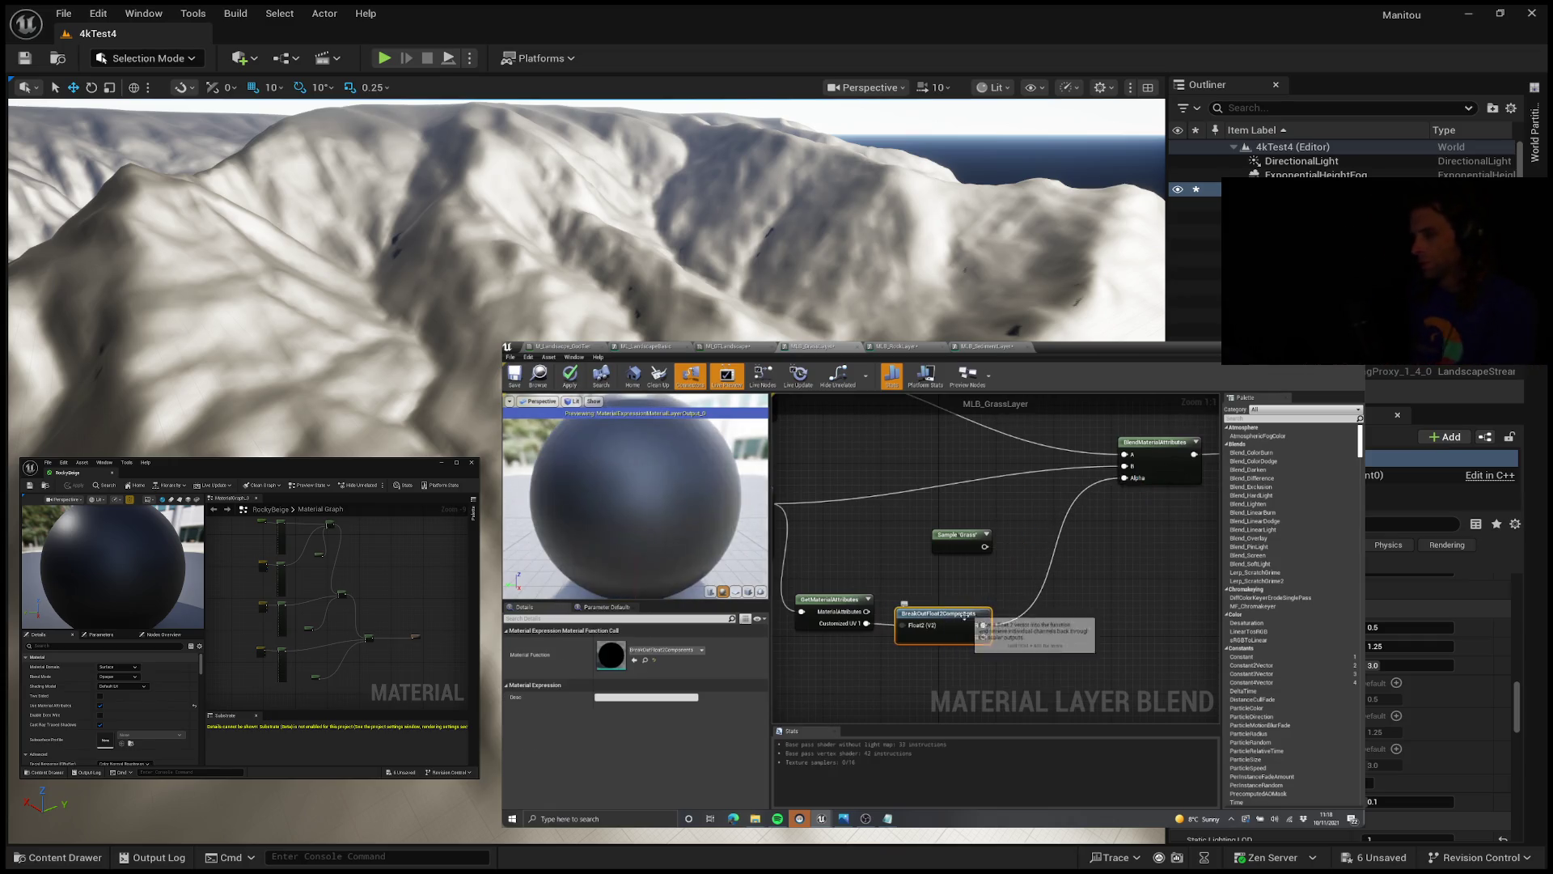
left_click_drag(966, 558, 995, 568)
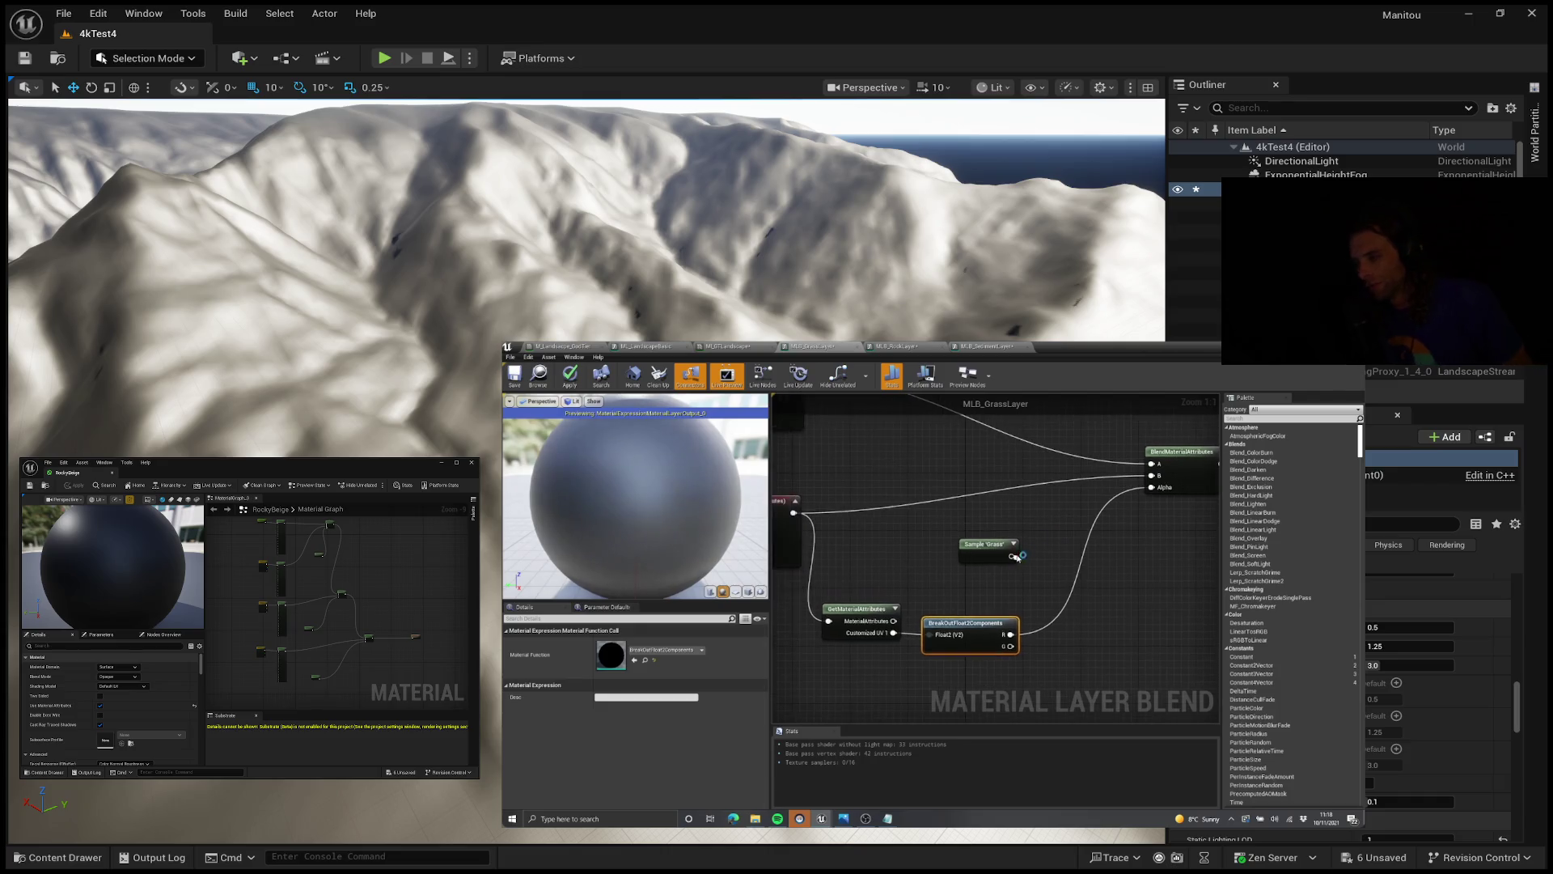
left_click(991, 557)
key("Delete")
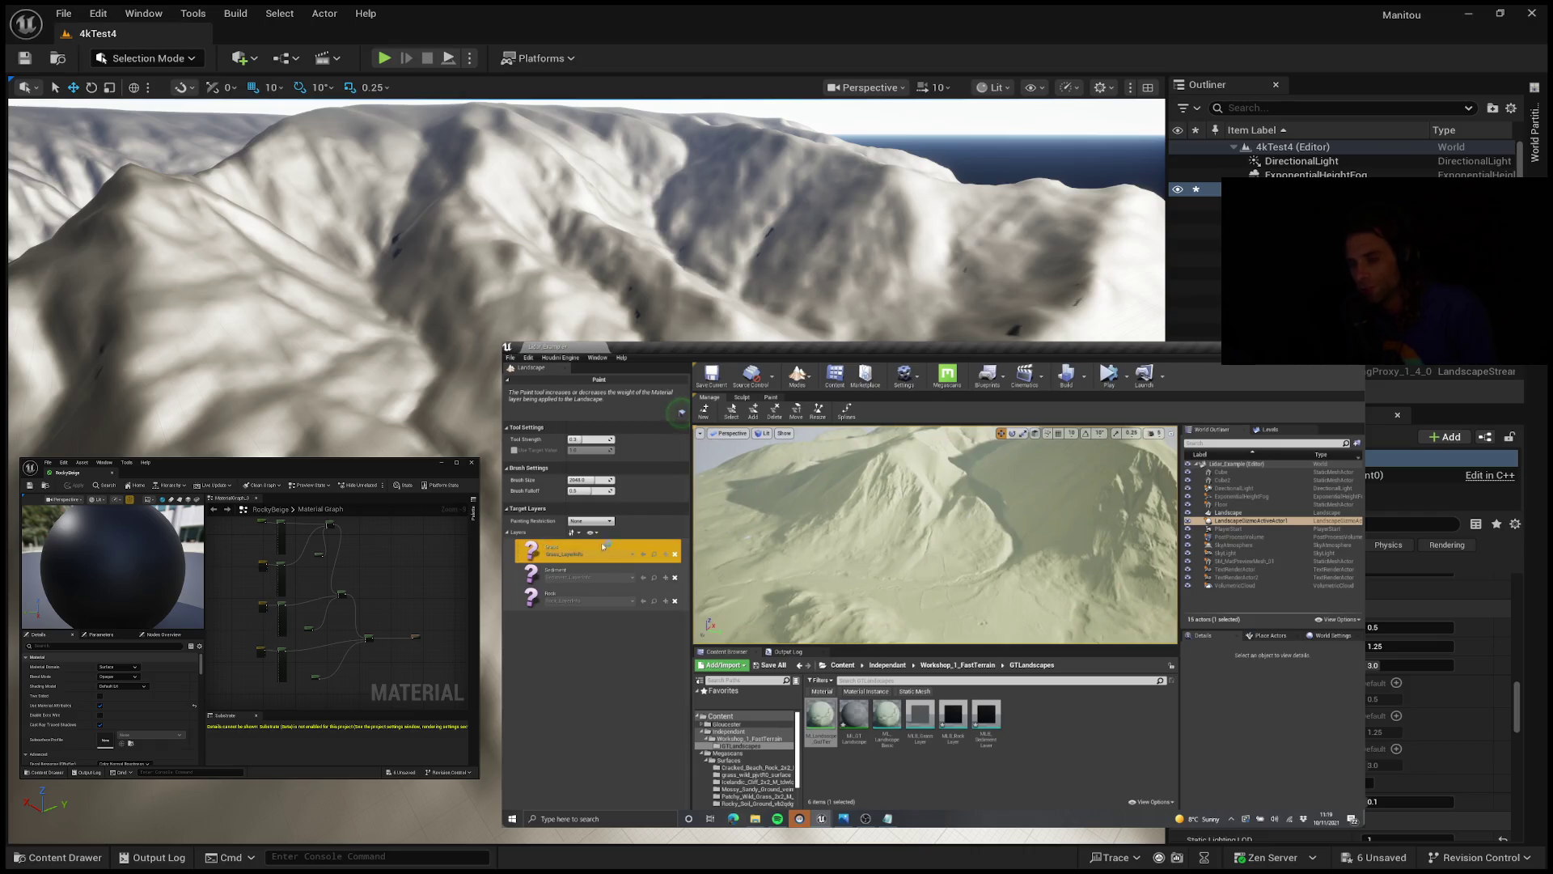
Step: Pause the YouTube tutorial at 21:41, showing the landscape's three paint layers in Paint mode
mouse_move(871, 687)
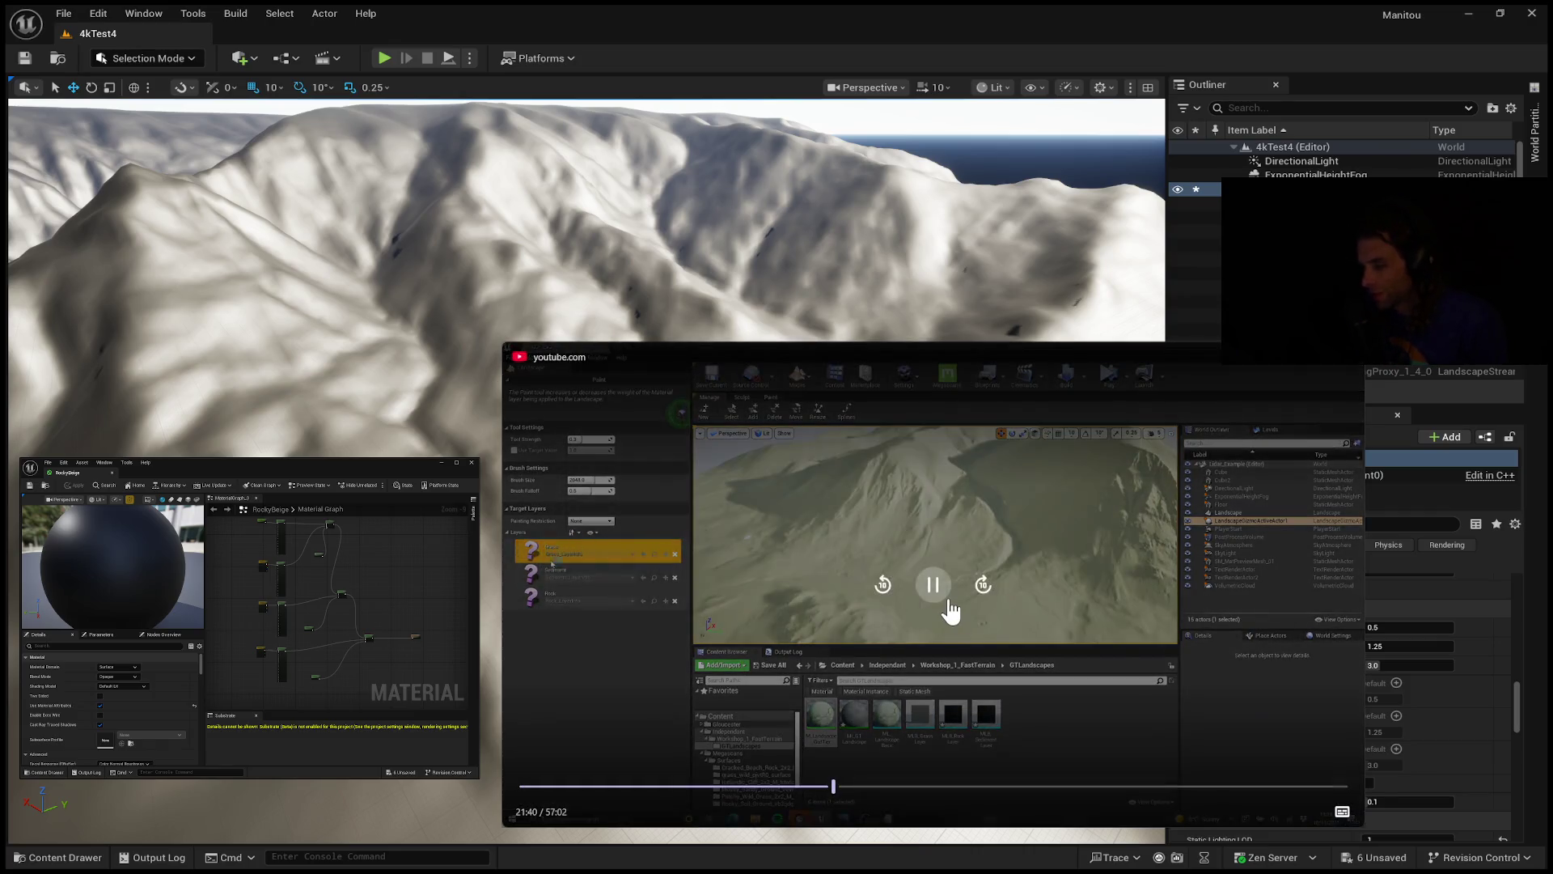
left_click(945, 599)
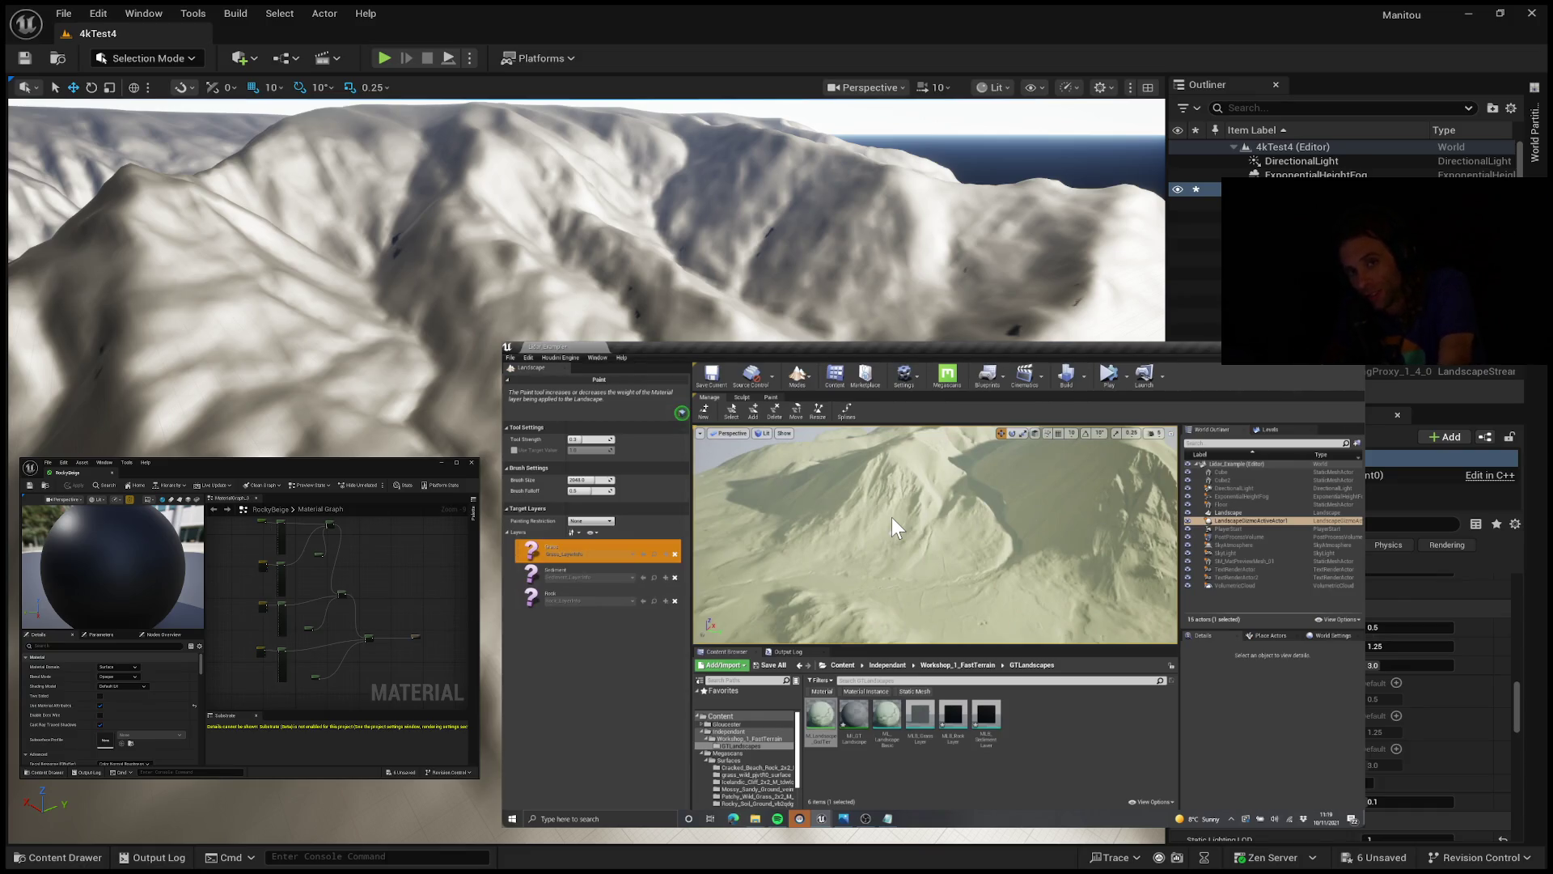
left_click(848, 534)
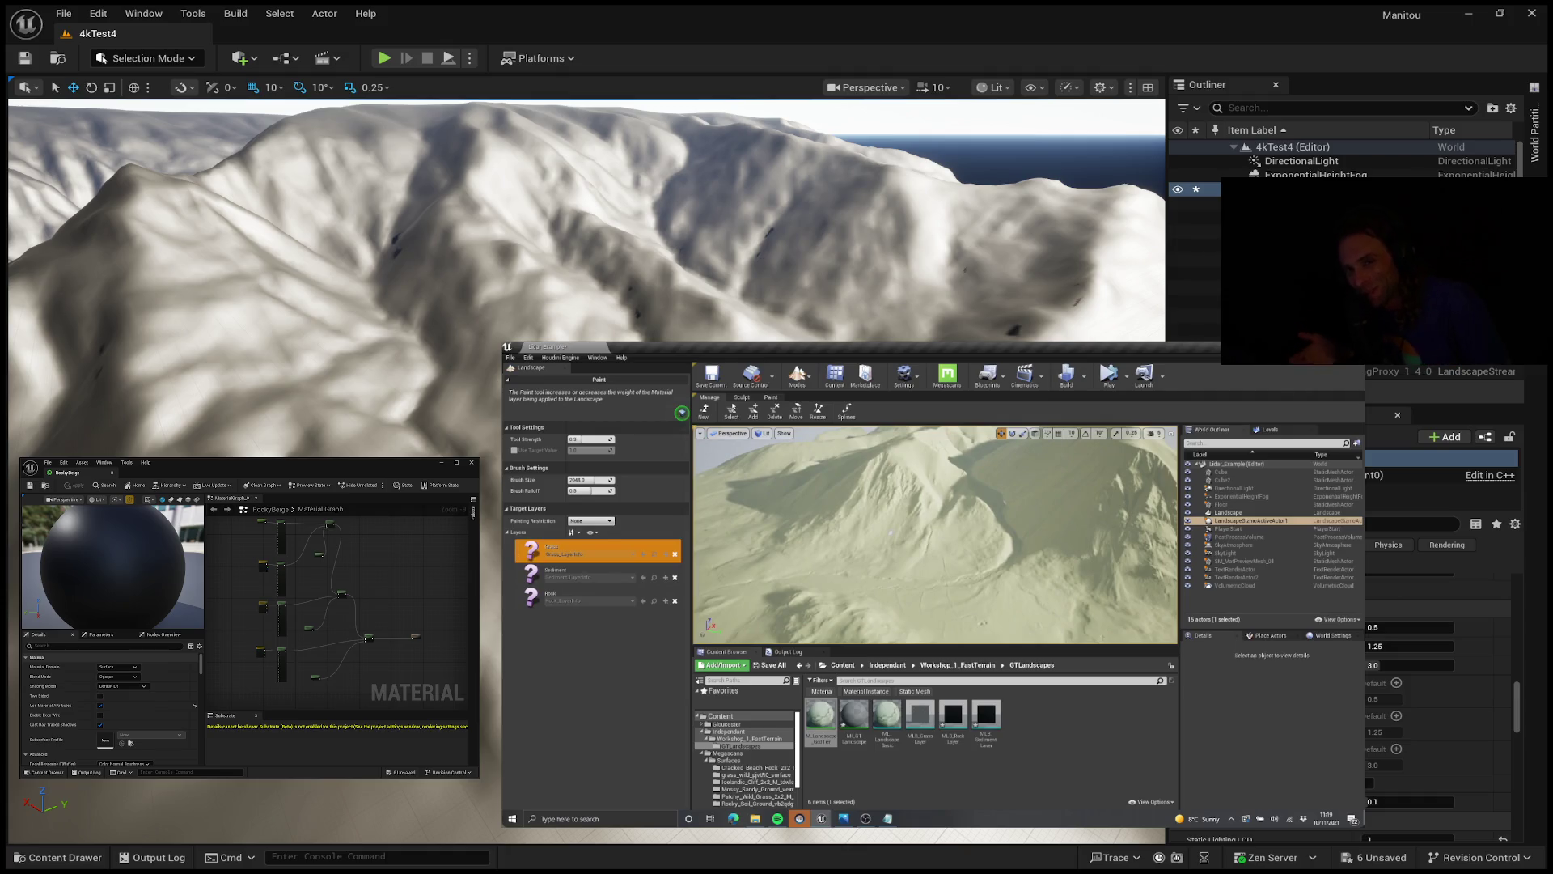
mouse_move(995, 473)
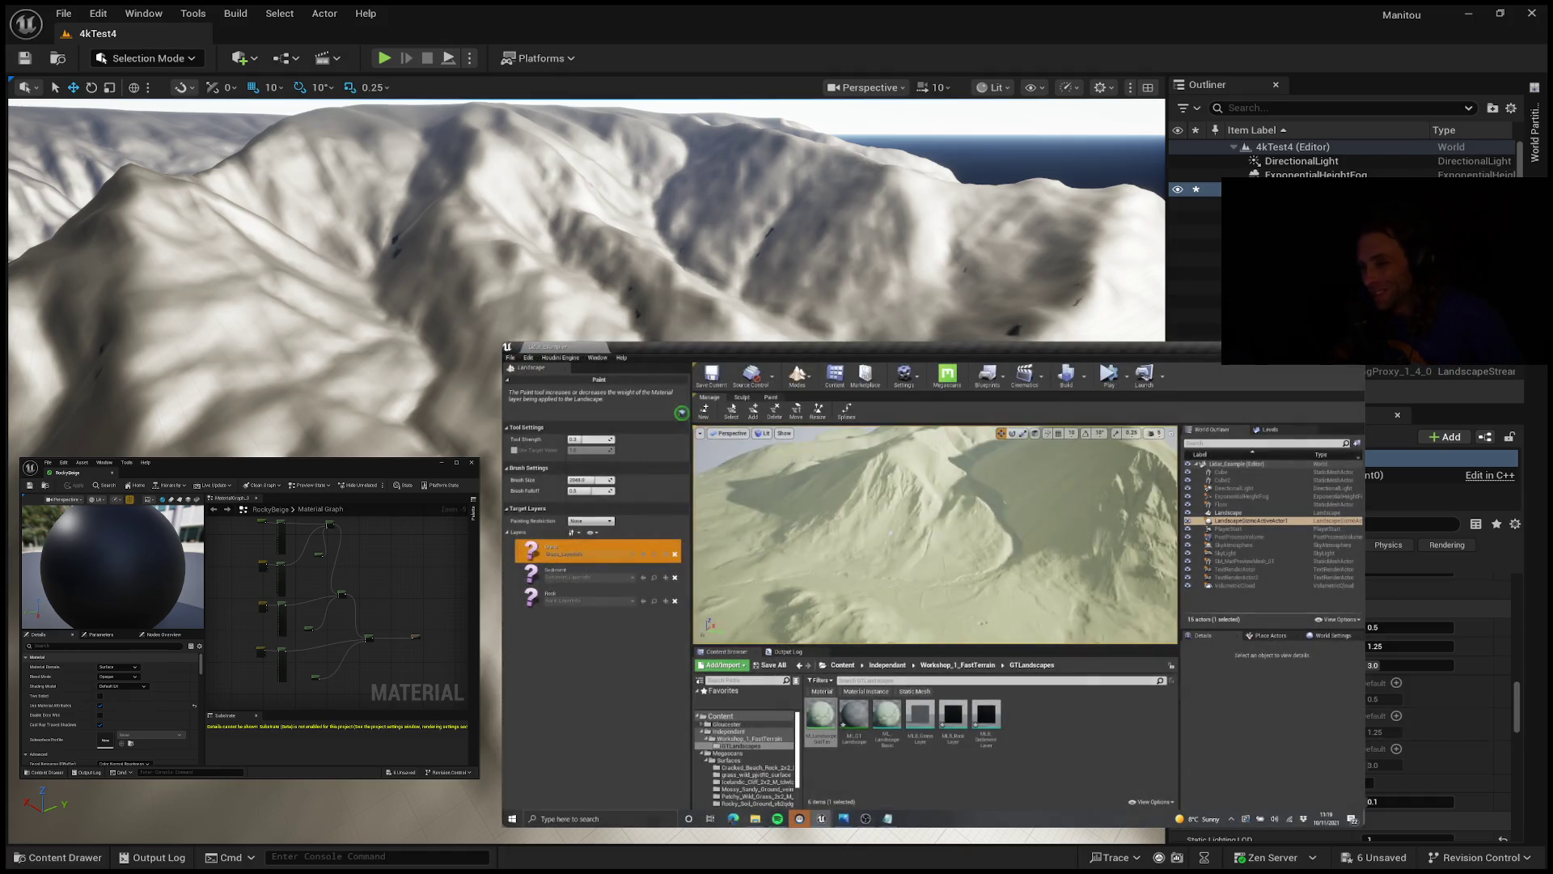
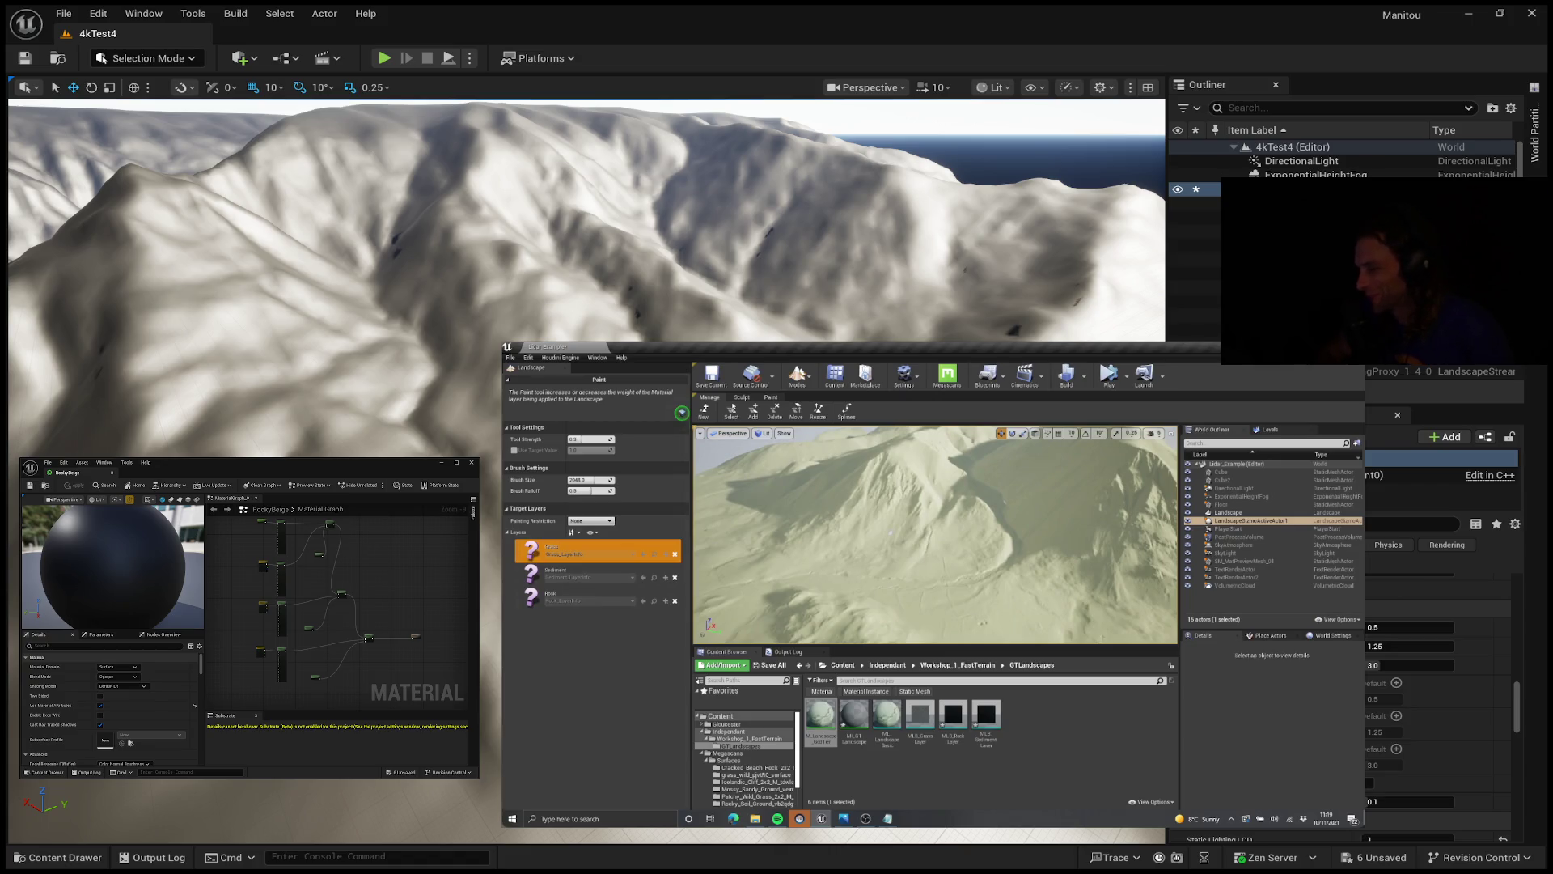
Step: Resume the paused landscape-material tutorial so it plays on from 21:41
mouse_move(1260, 479)
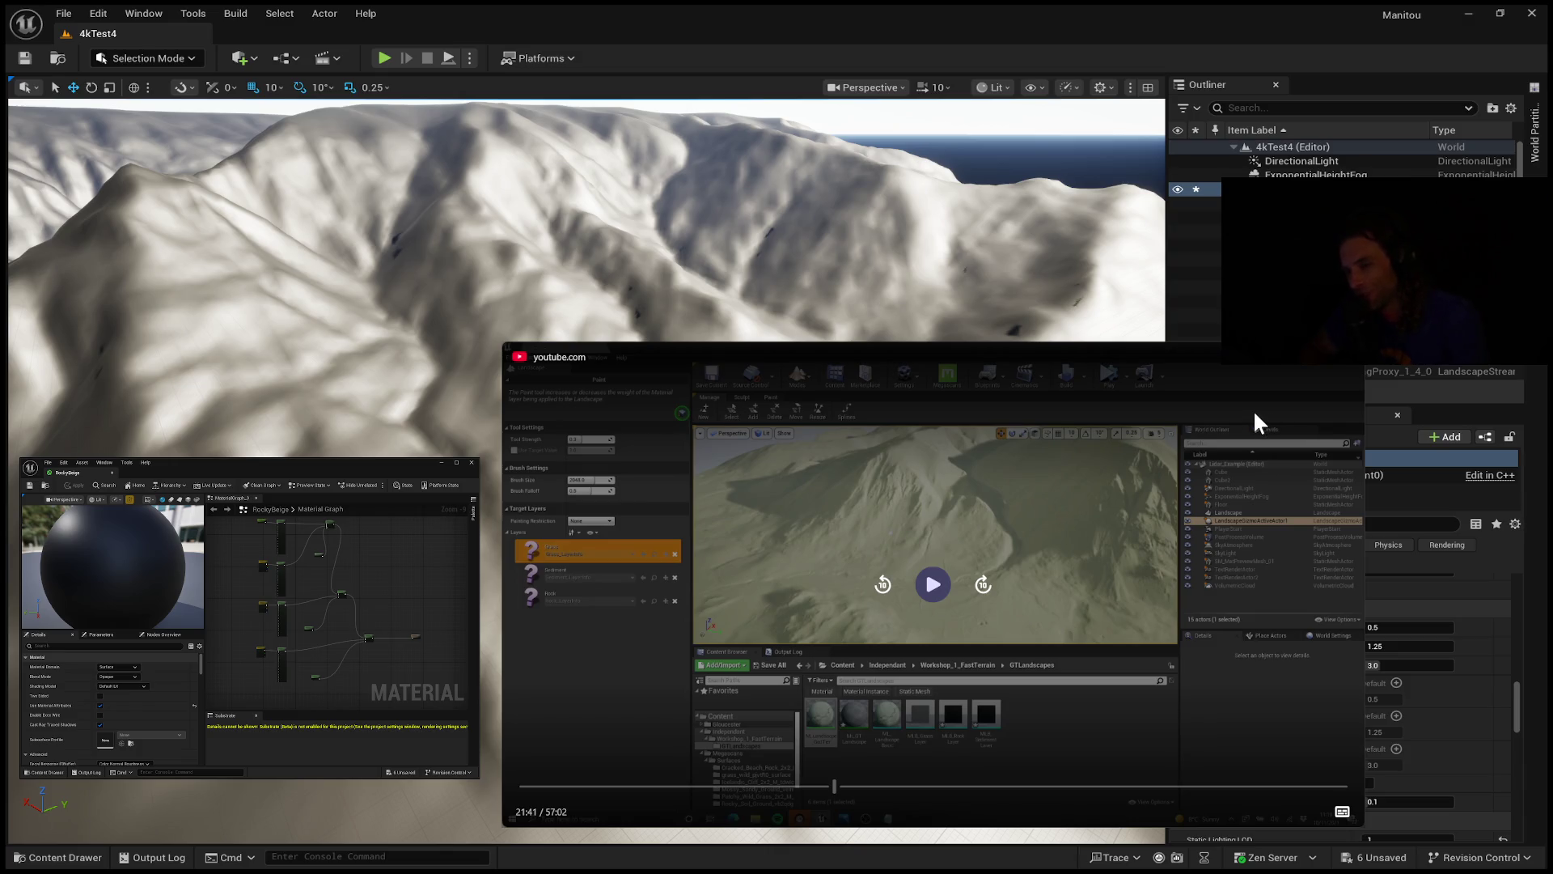
left_click(1231, 452)
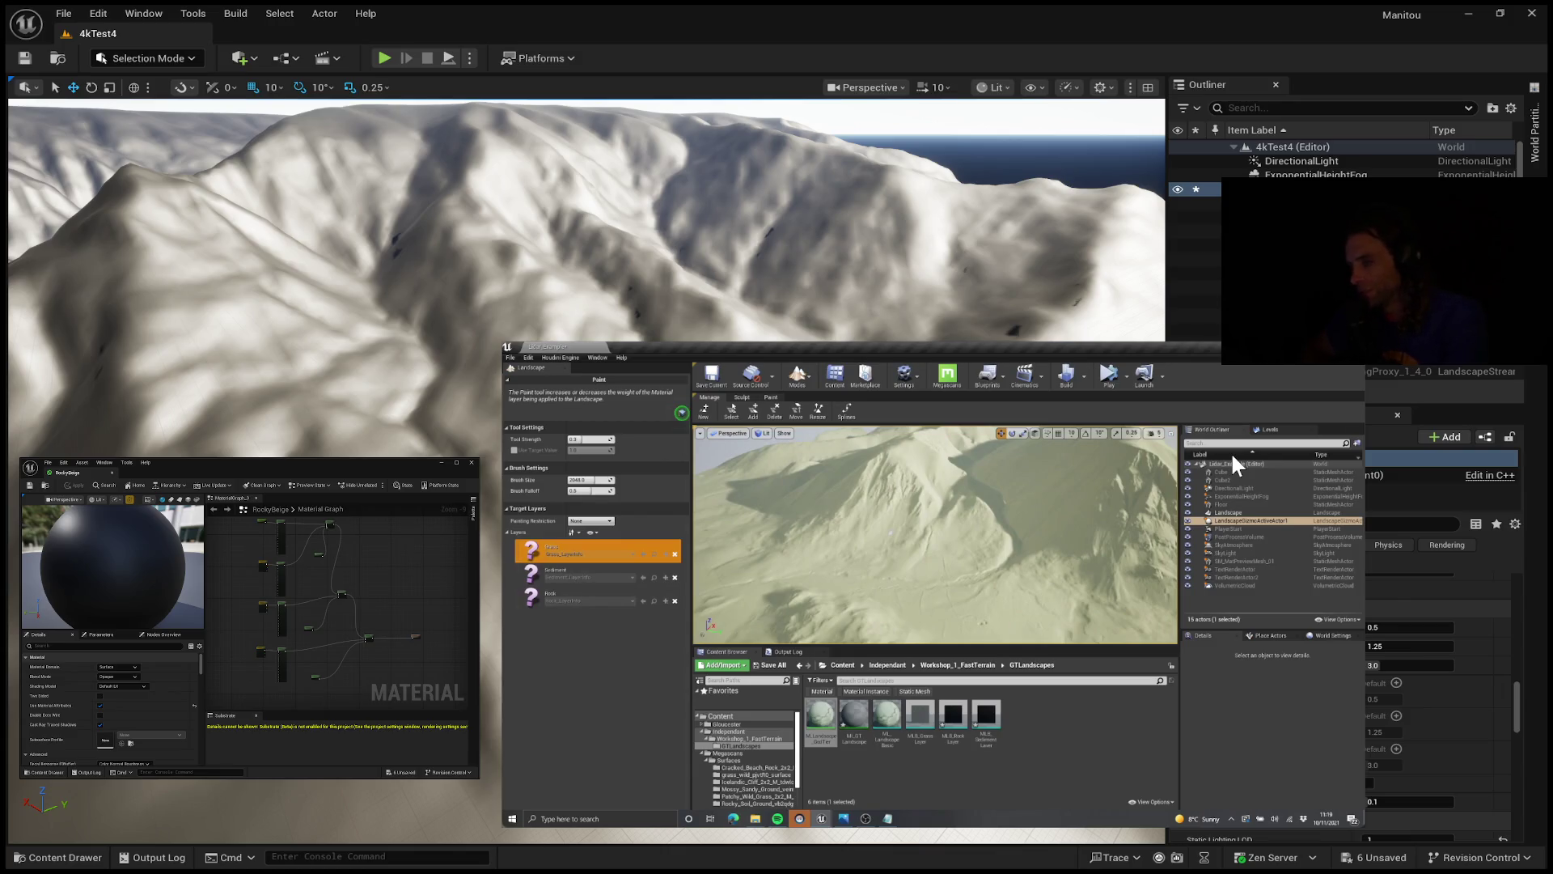
left_click(1220, 450)
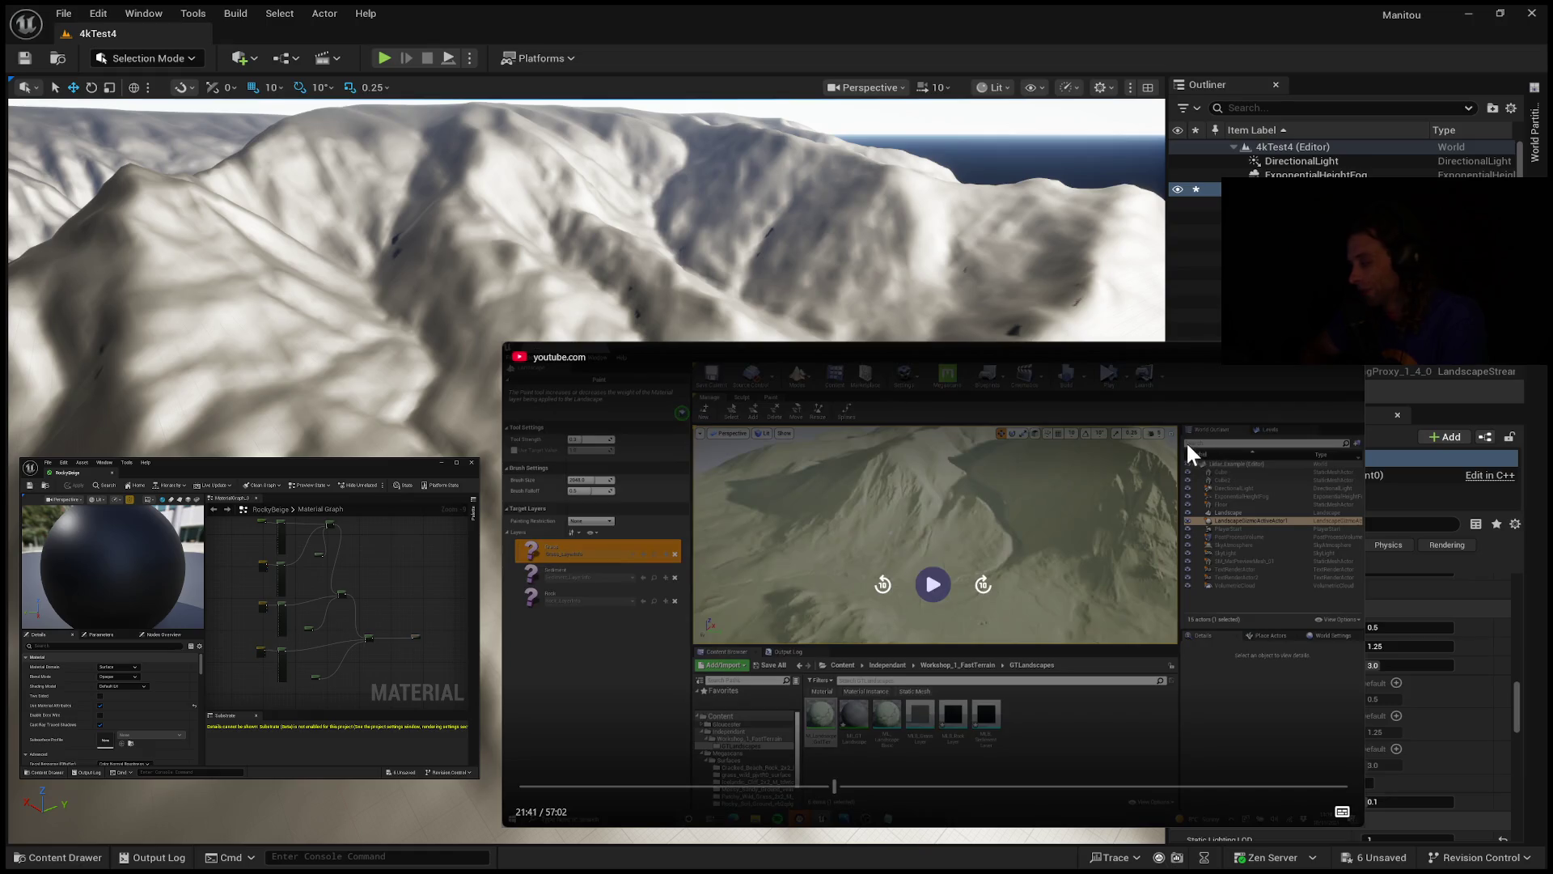
left_click(1054, 406)
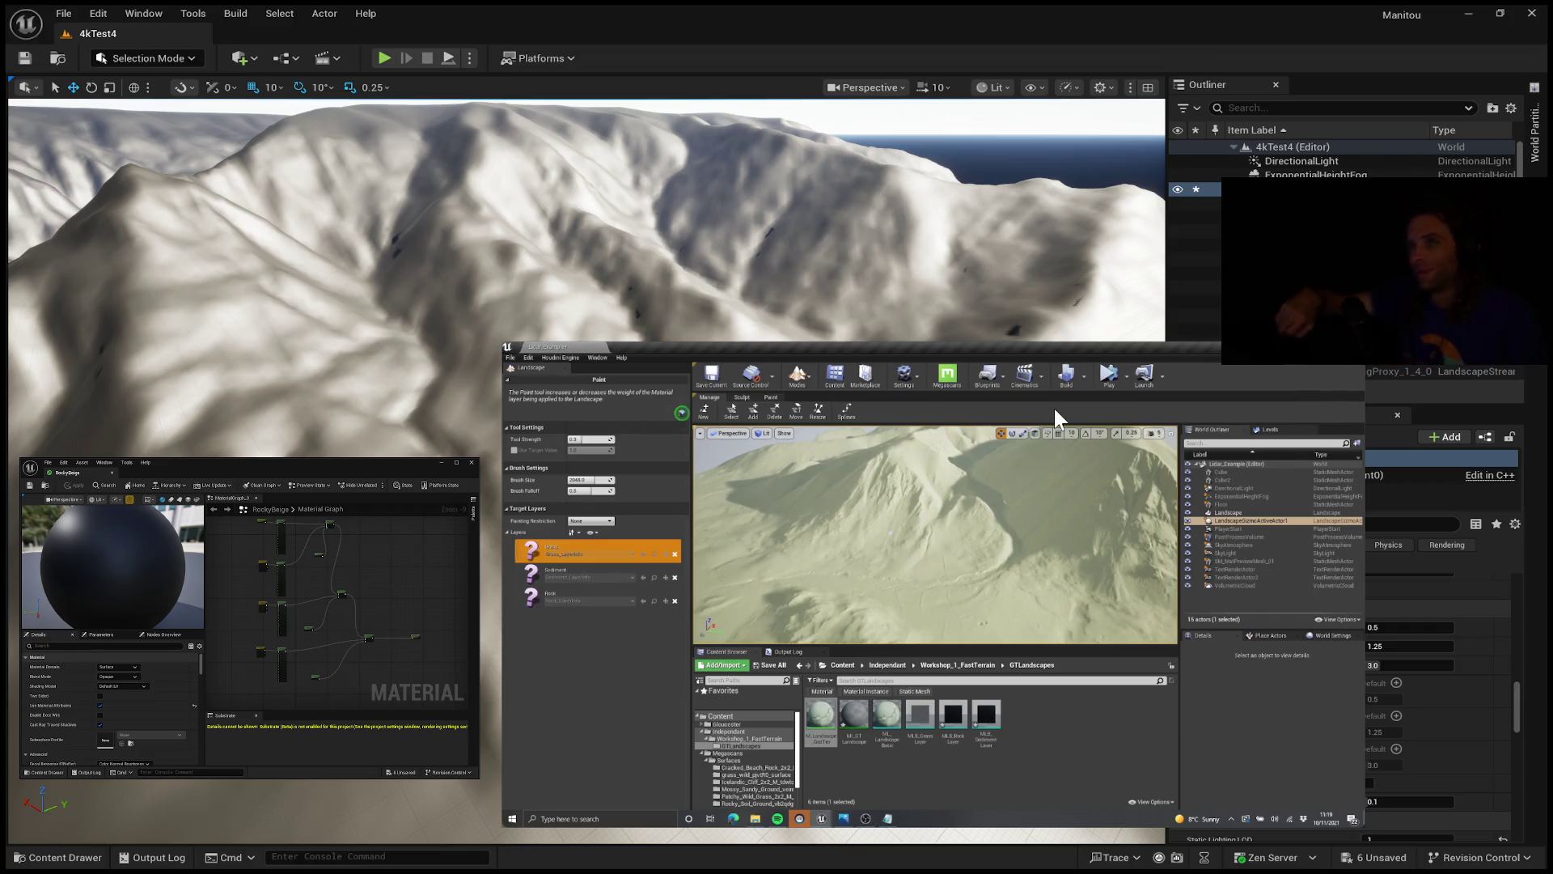
mouse_move(1075, 560)
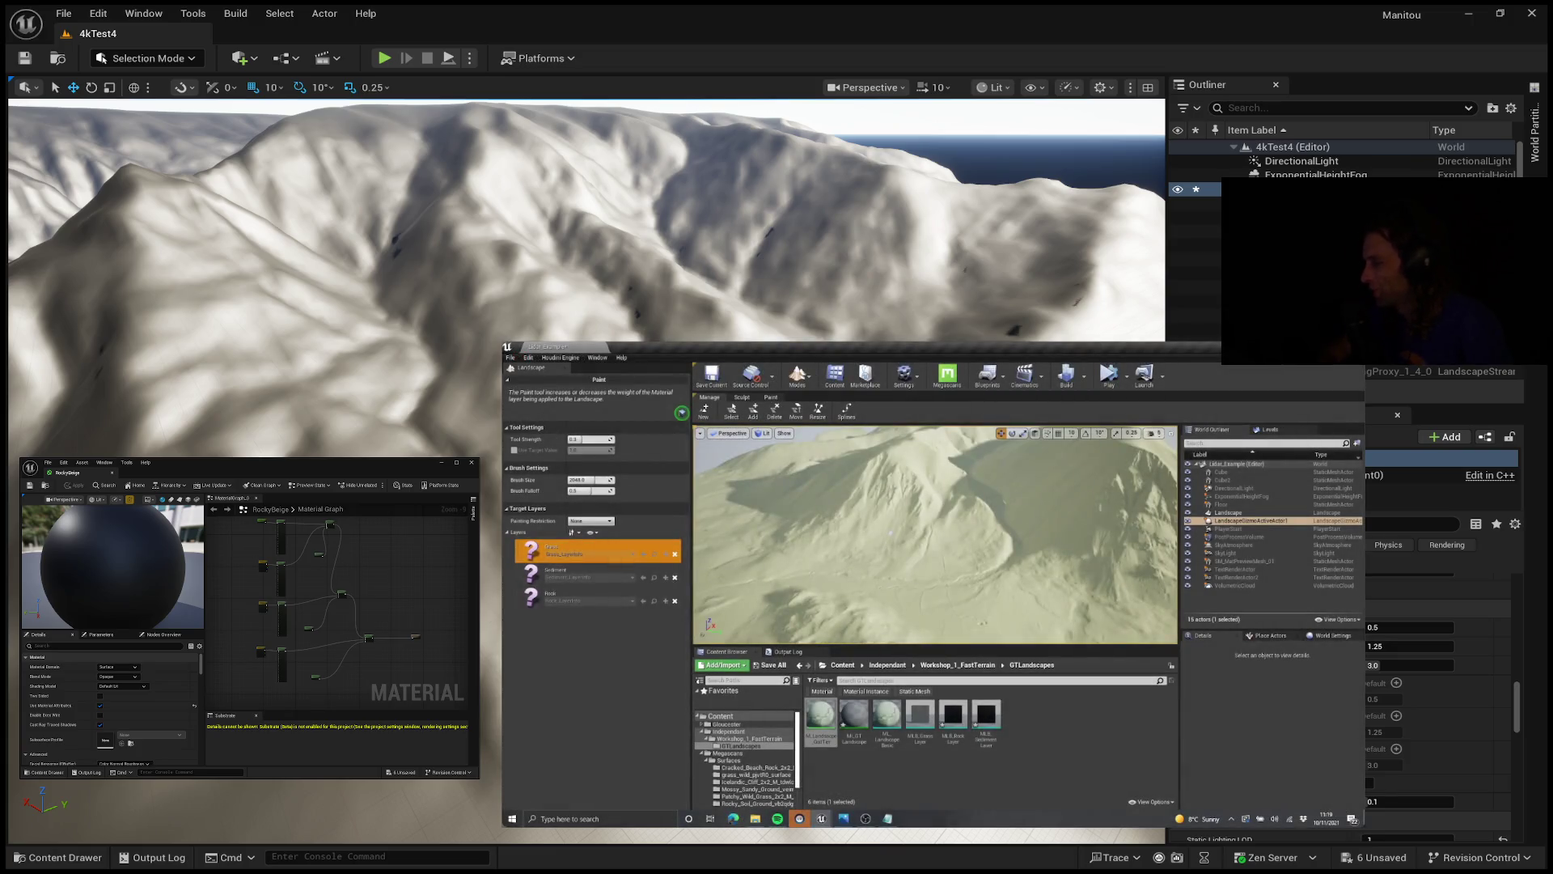
mouse_move(853, 672)
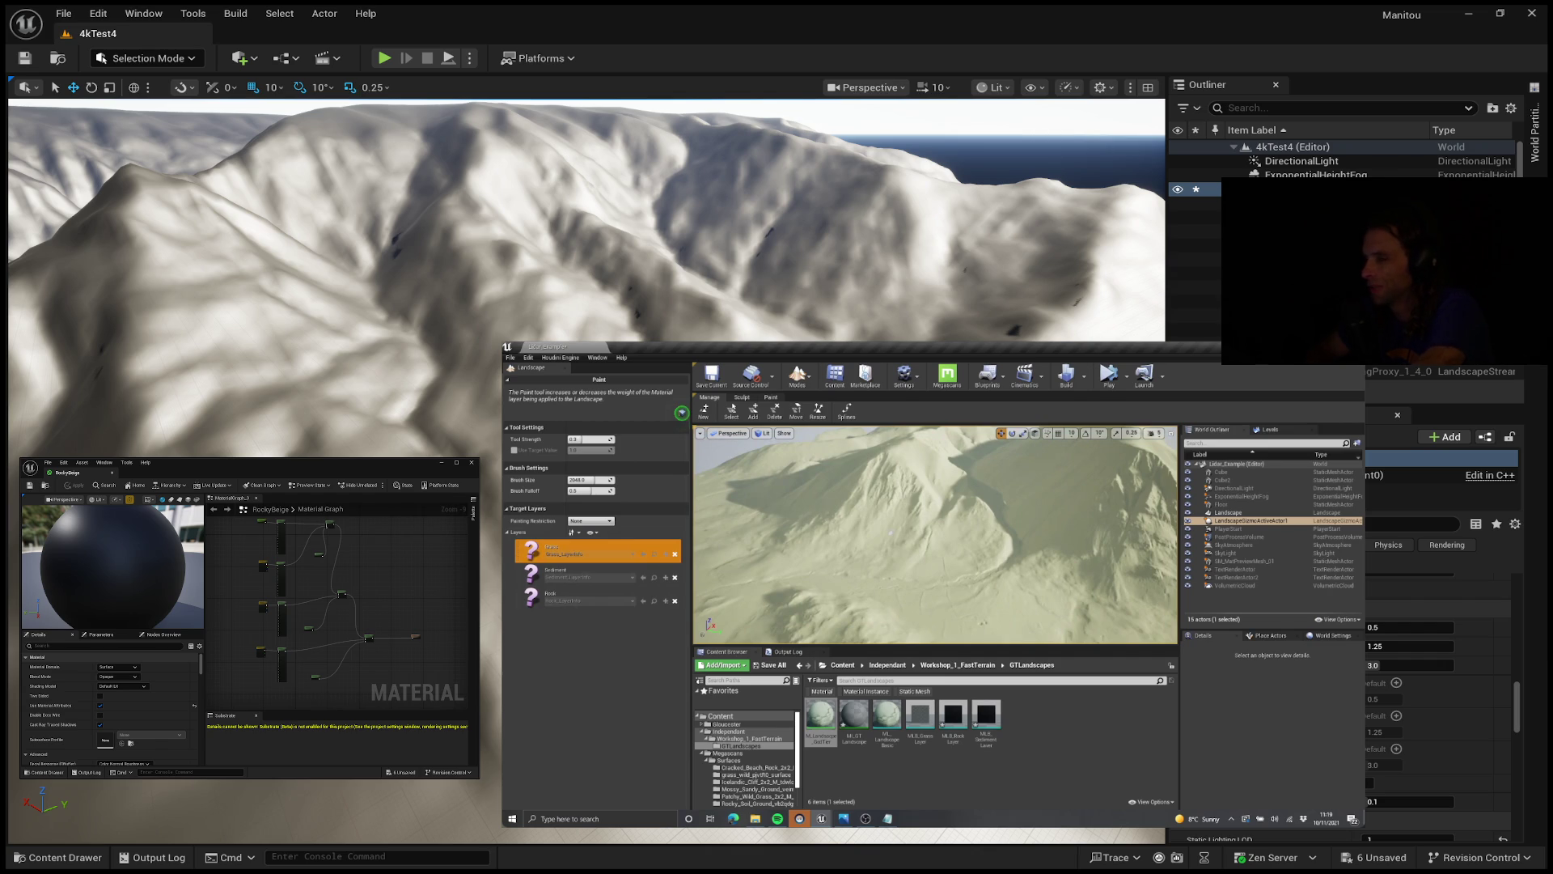
left_click(663, 537)
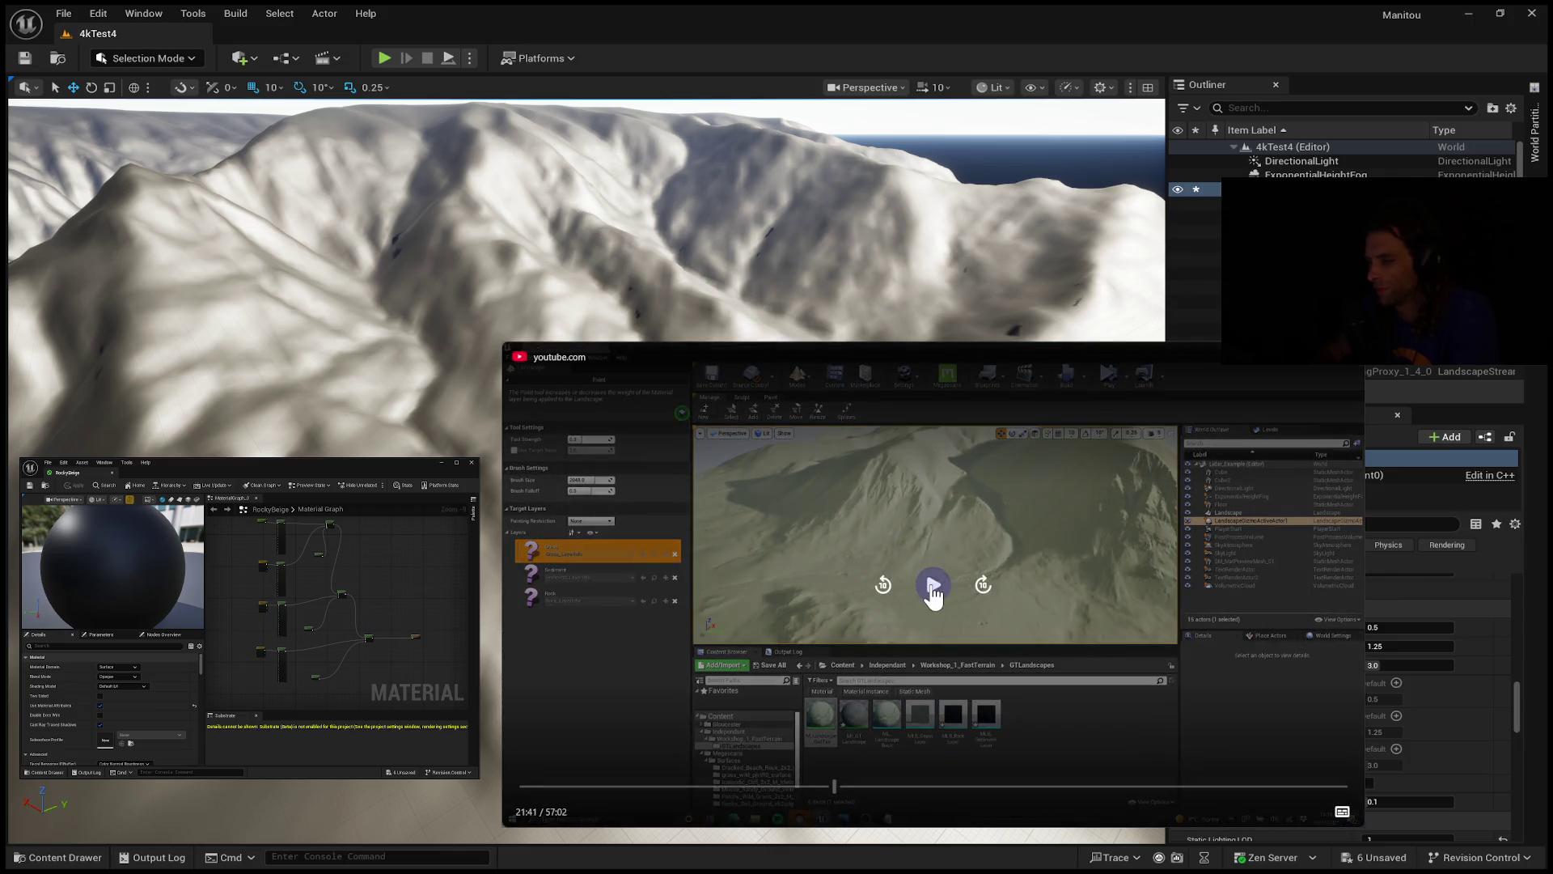
left_click(932, 586)
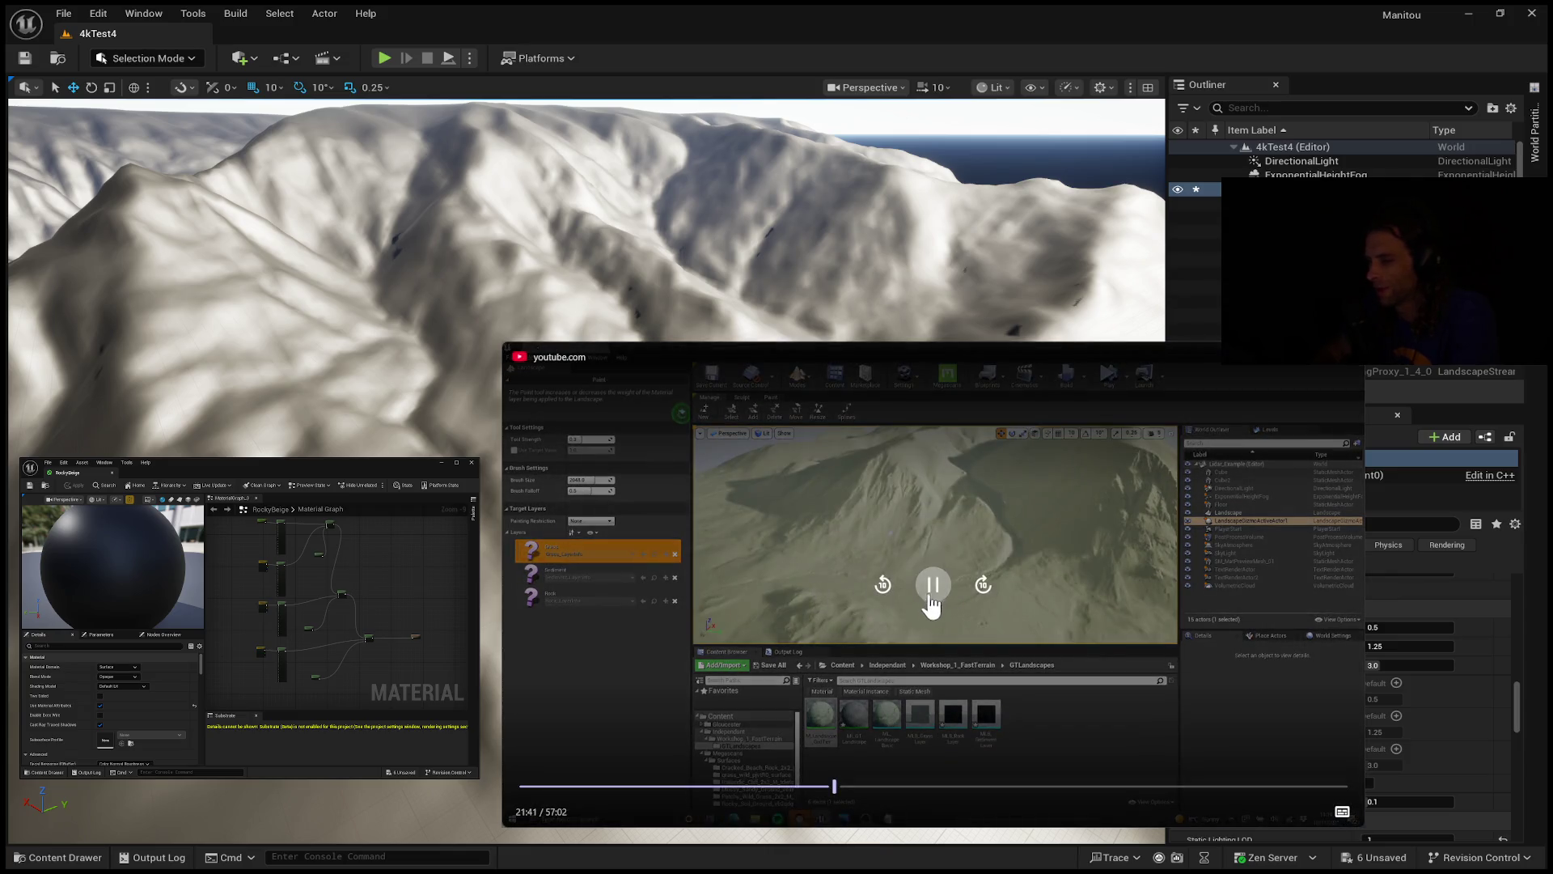
Step: Rewind the tutorial from 21:42 to 18:53, where the material-layer blend graph appears
left_click(793, 786)
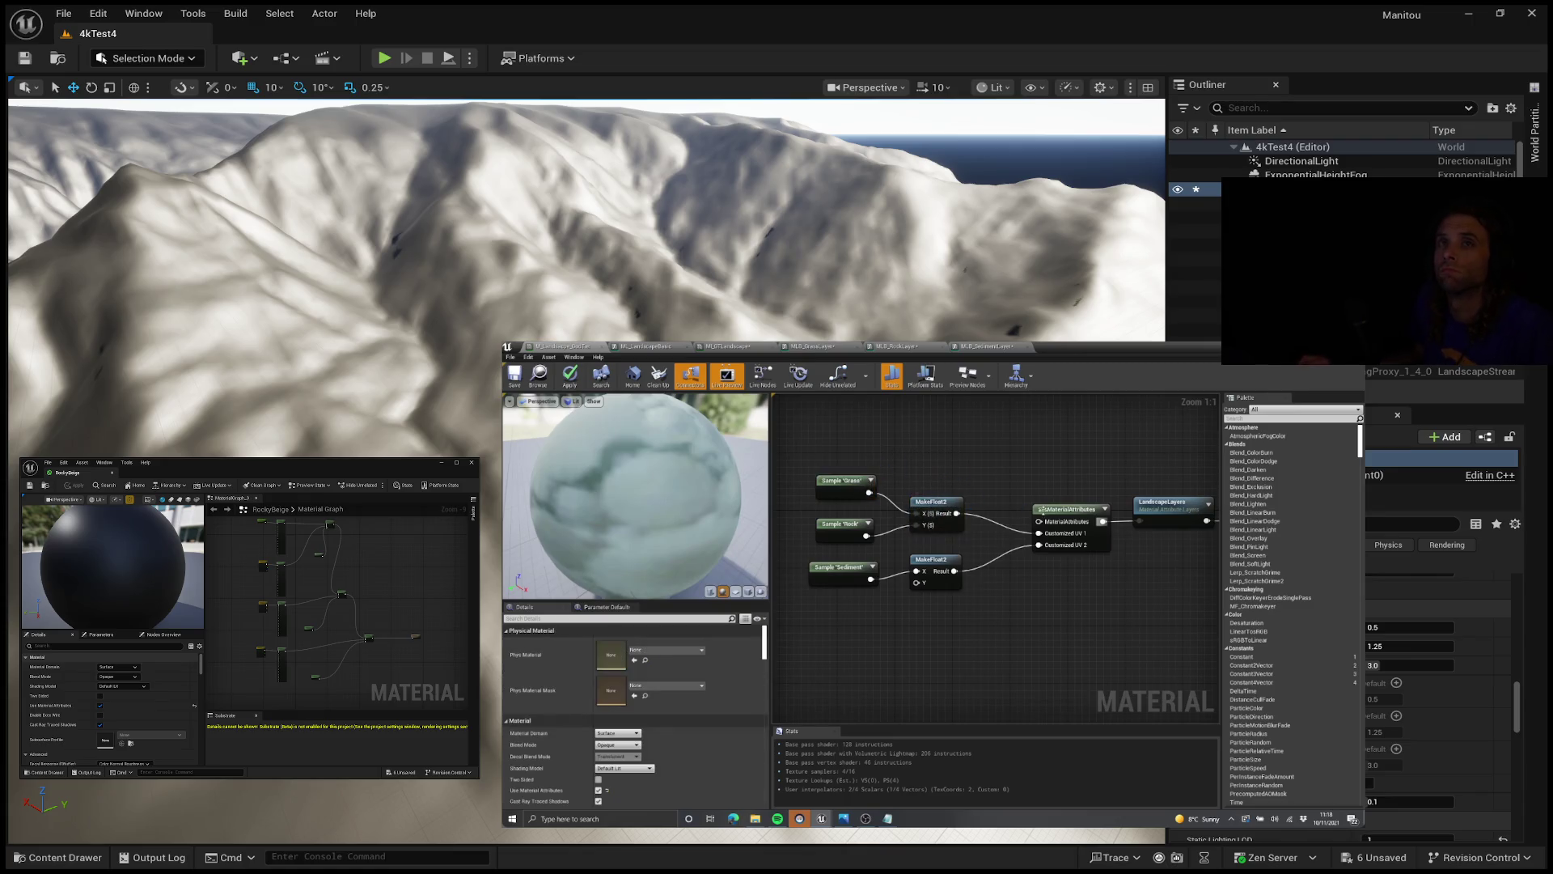
left_click_drag(1040, 483, 1004, 492)
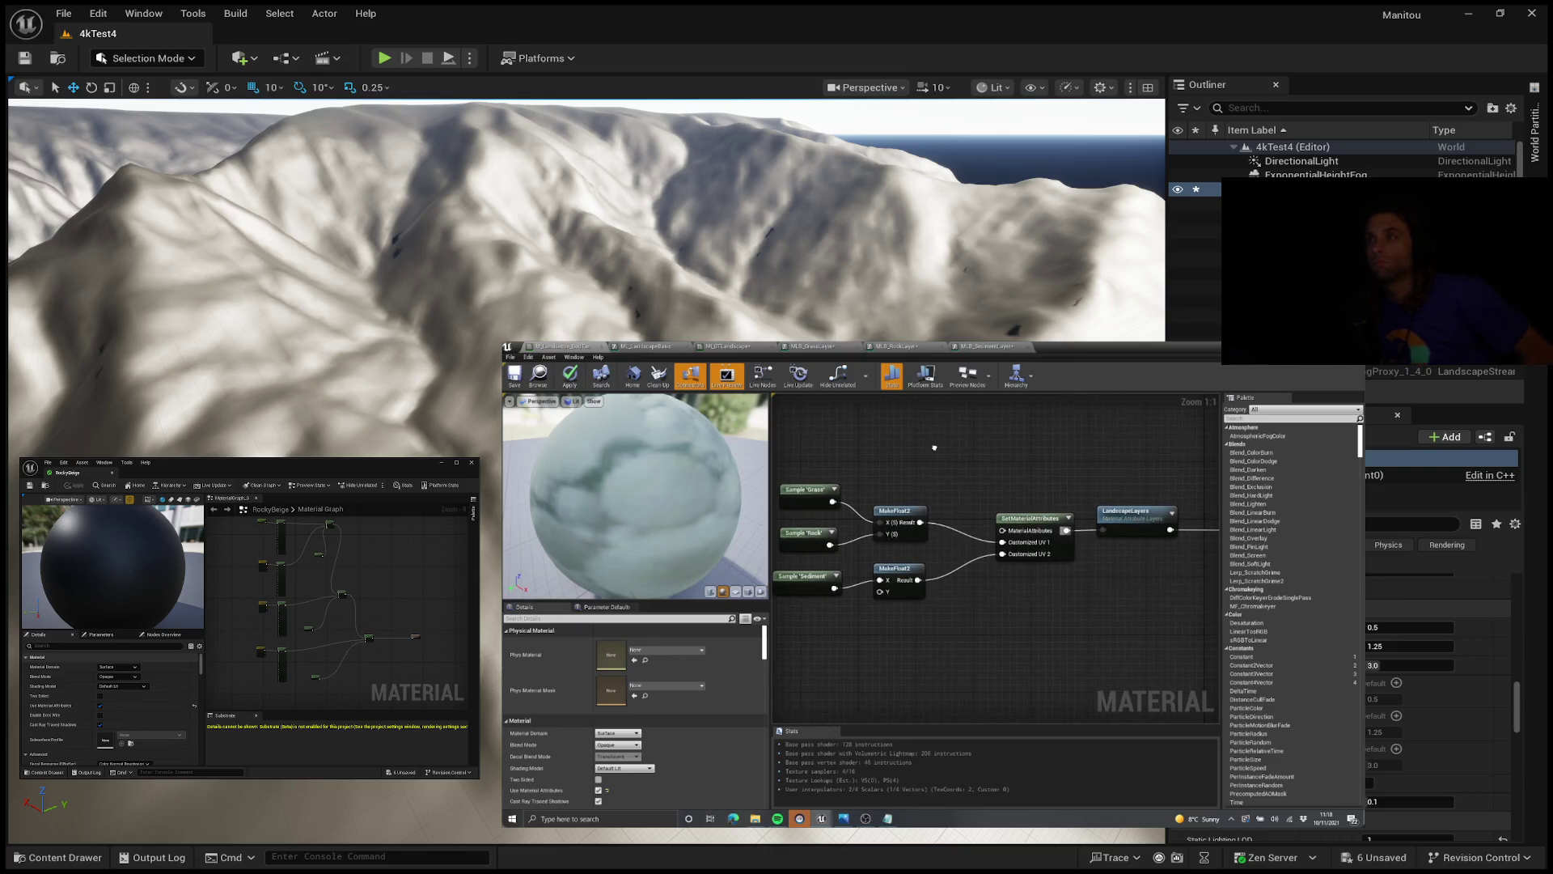
left_click(836, 345)
mouse_move(1070, 576)
left_mouse_down()
mouse_move(922, 562)
mouse_move(1004, 563)
left_mouse_up()
type("break o")
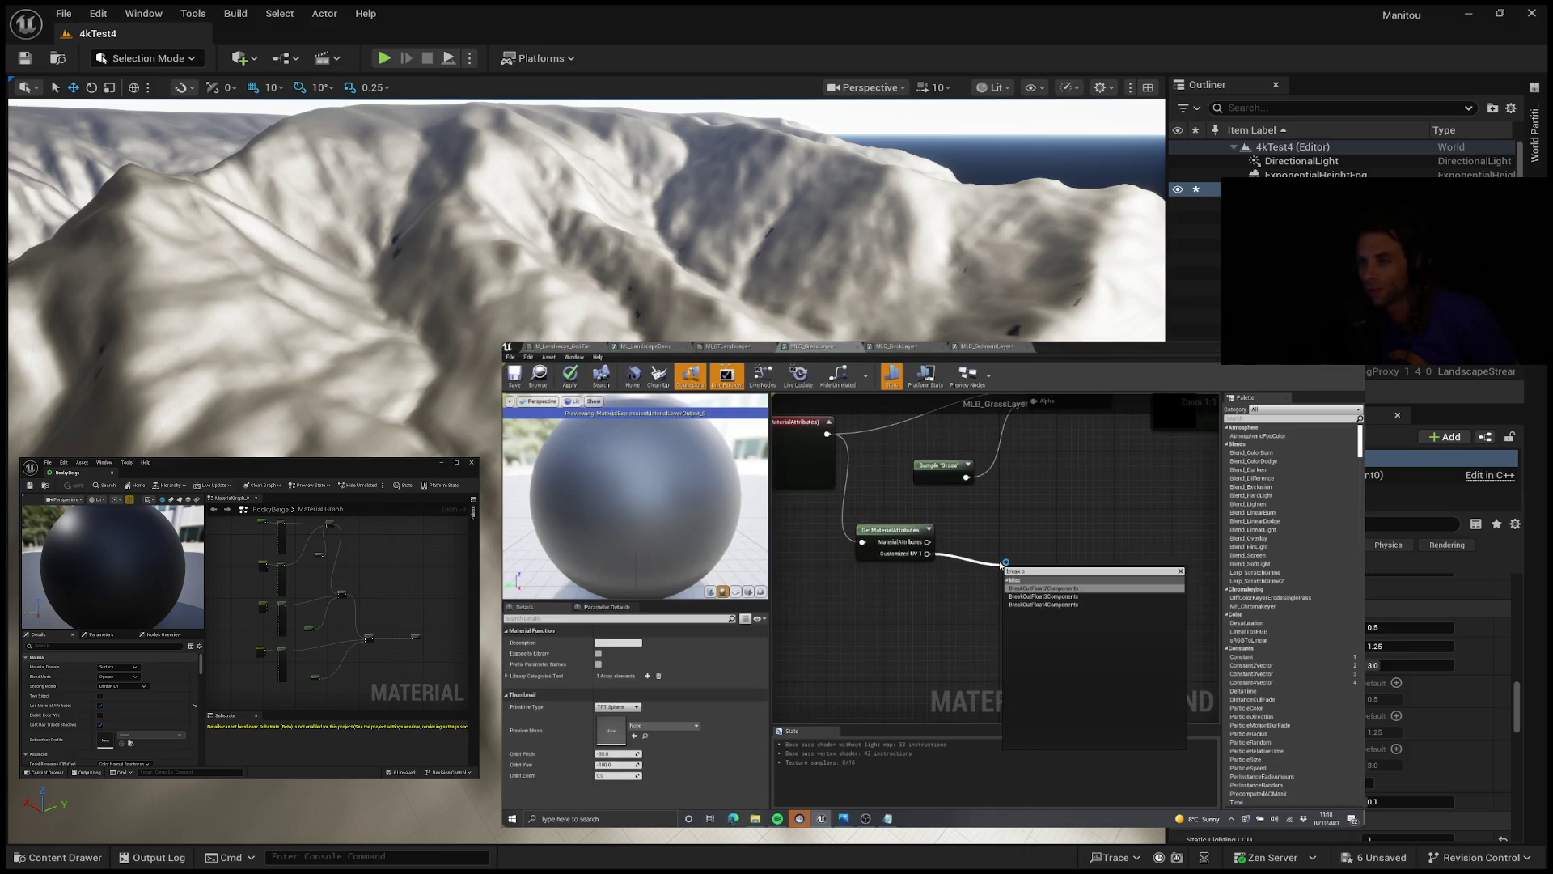
key("Return")
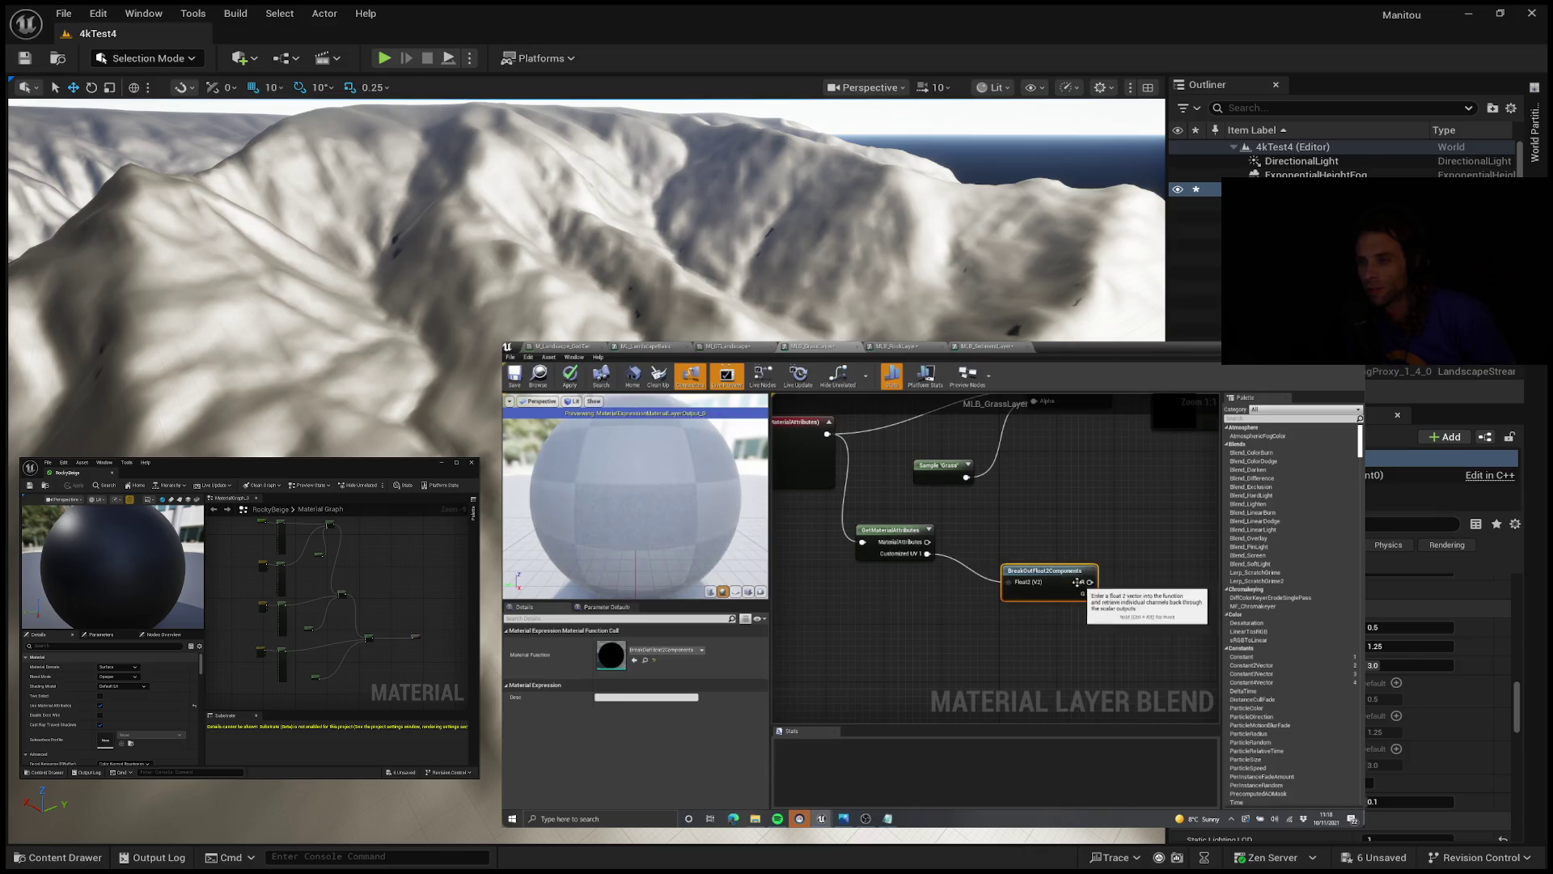
left_click(1021, 615)
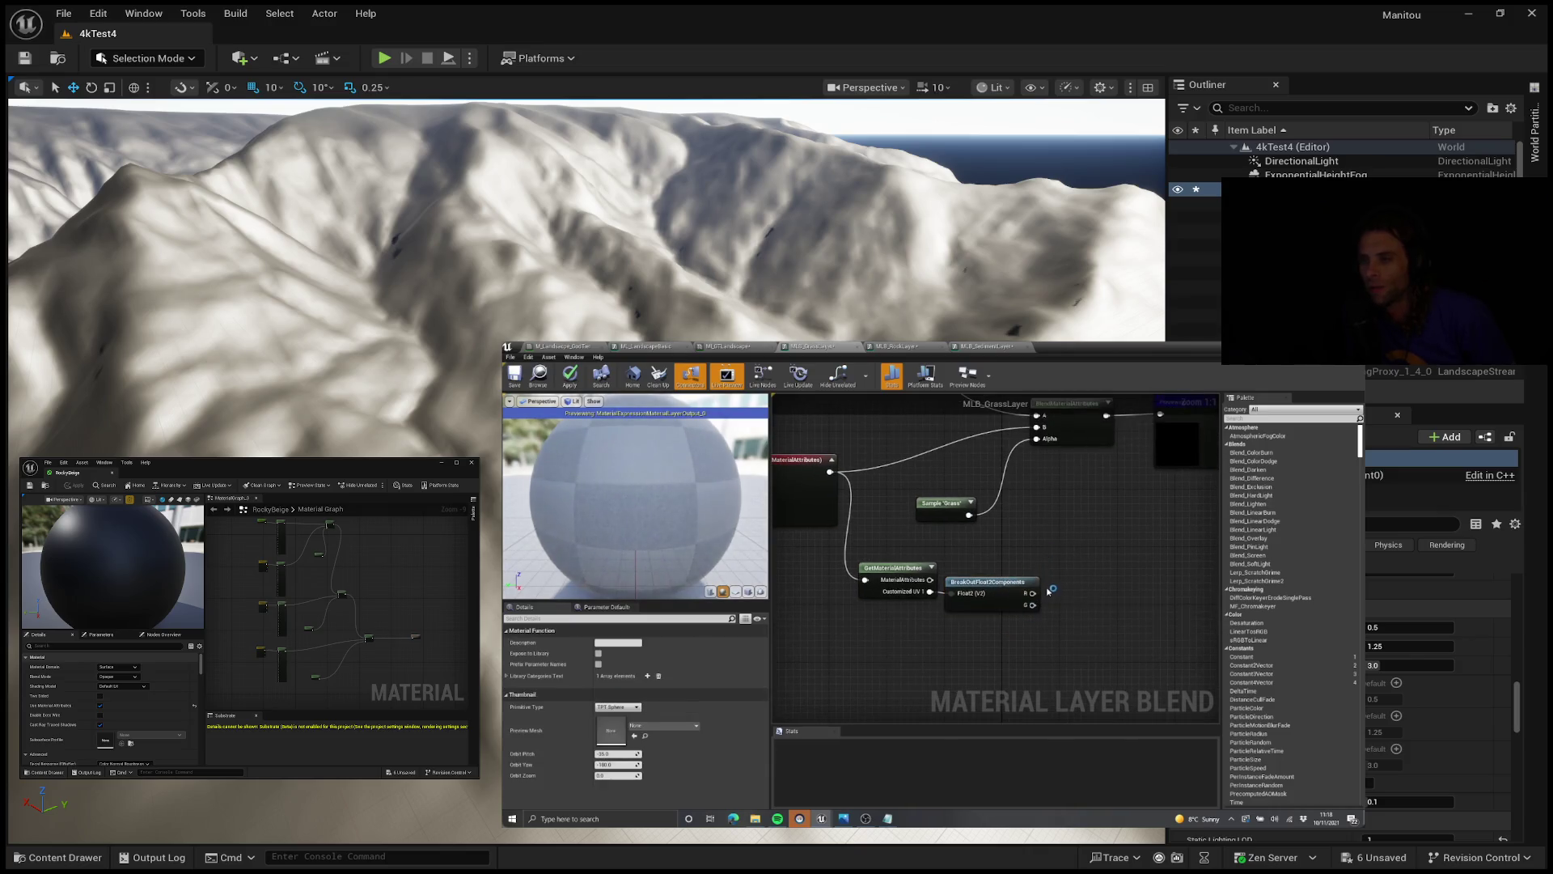
scroll(1050, 589, "down", 2)
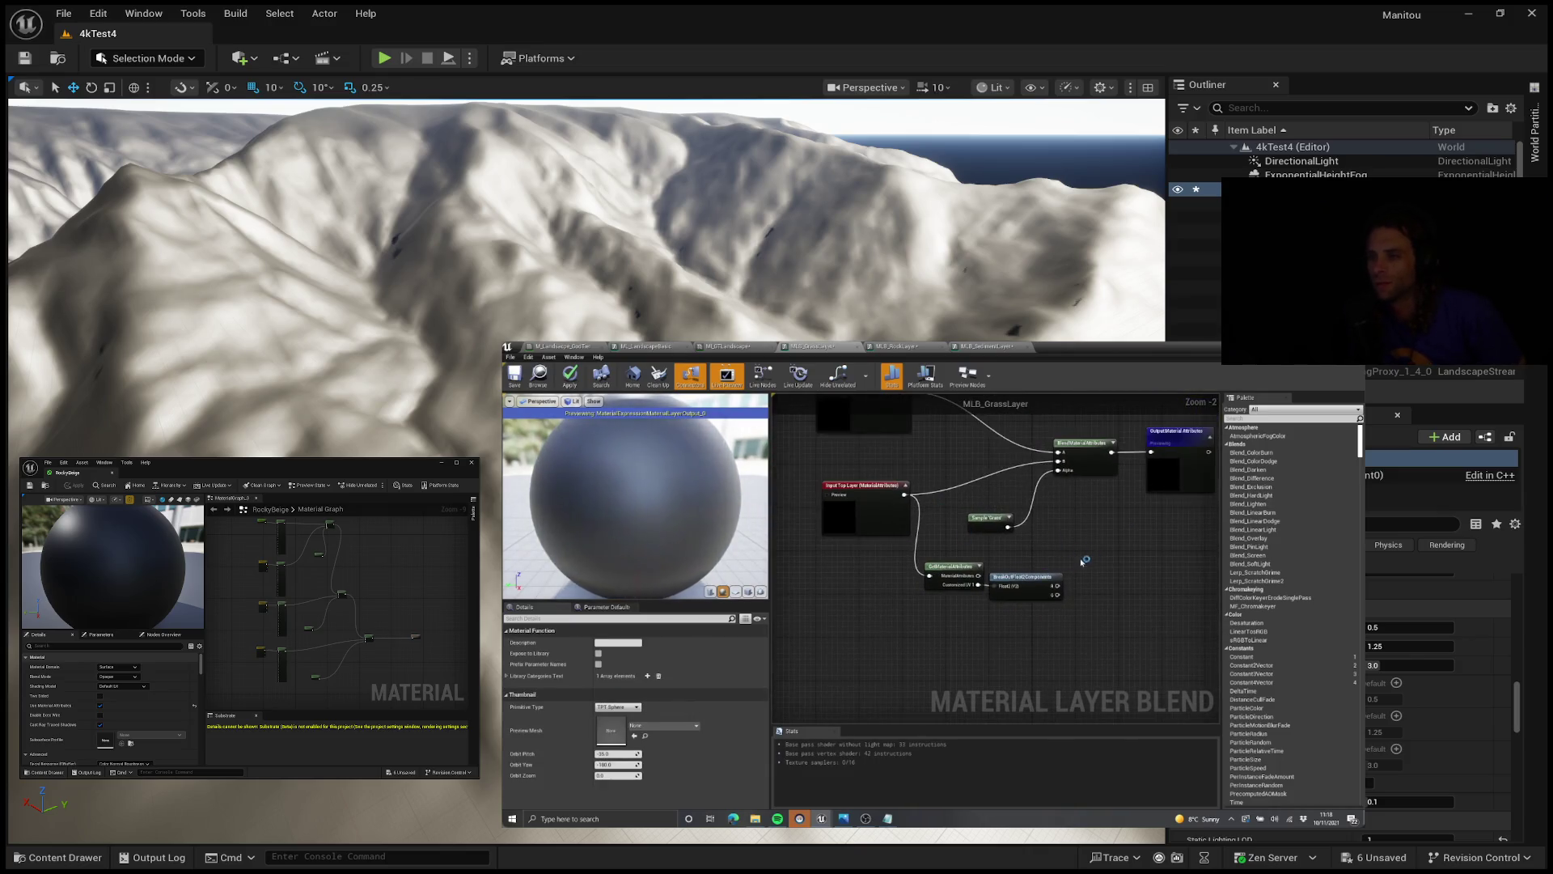
scroll(1090, 560, "up", 2)
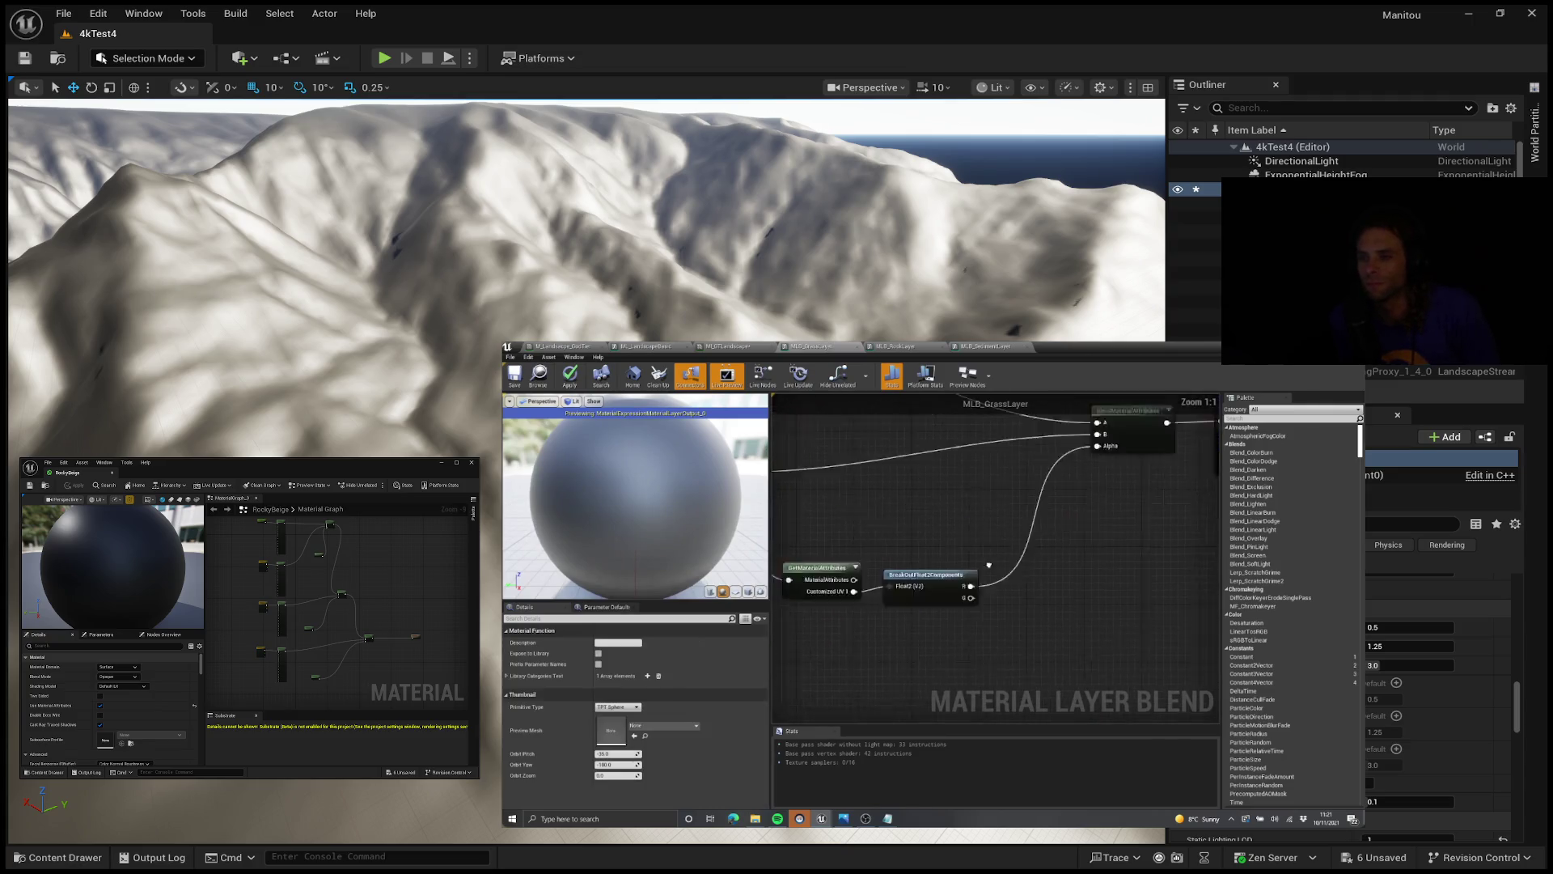
scroll(960, 592, "down", 1)
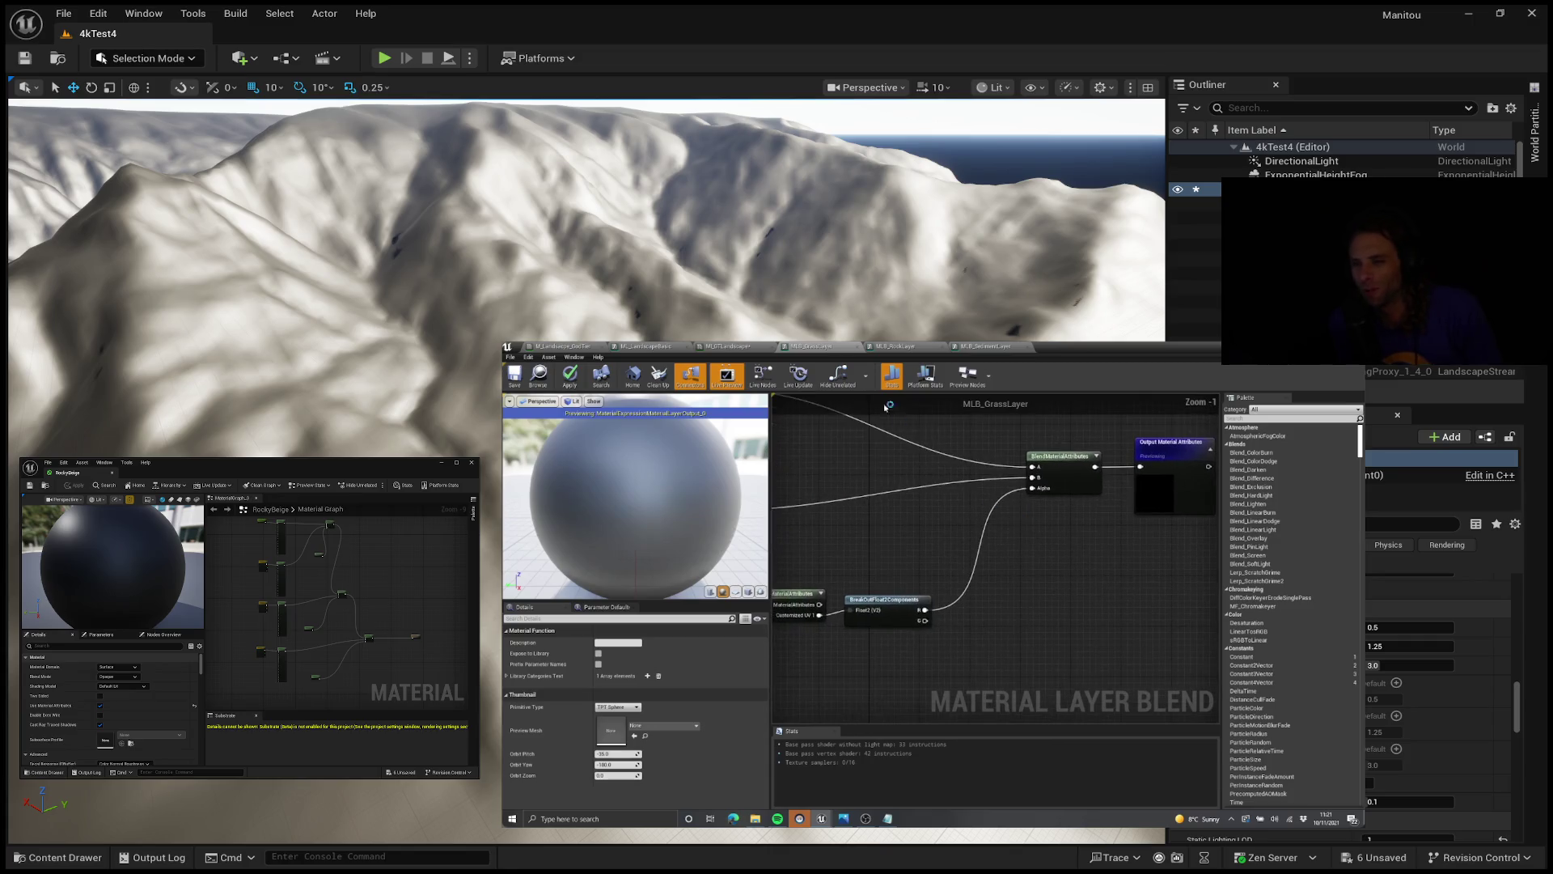
scroll(963, 613, "down", 2)
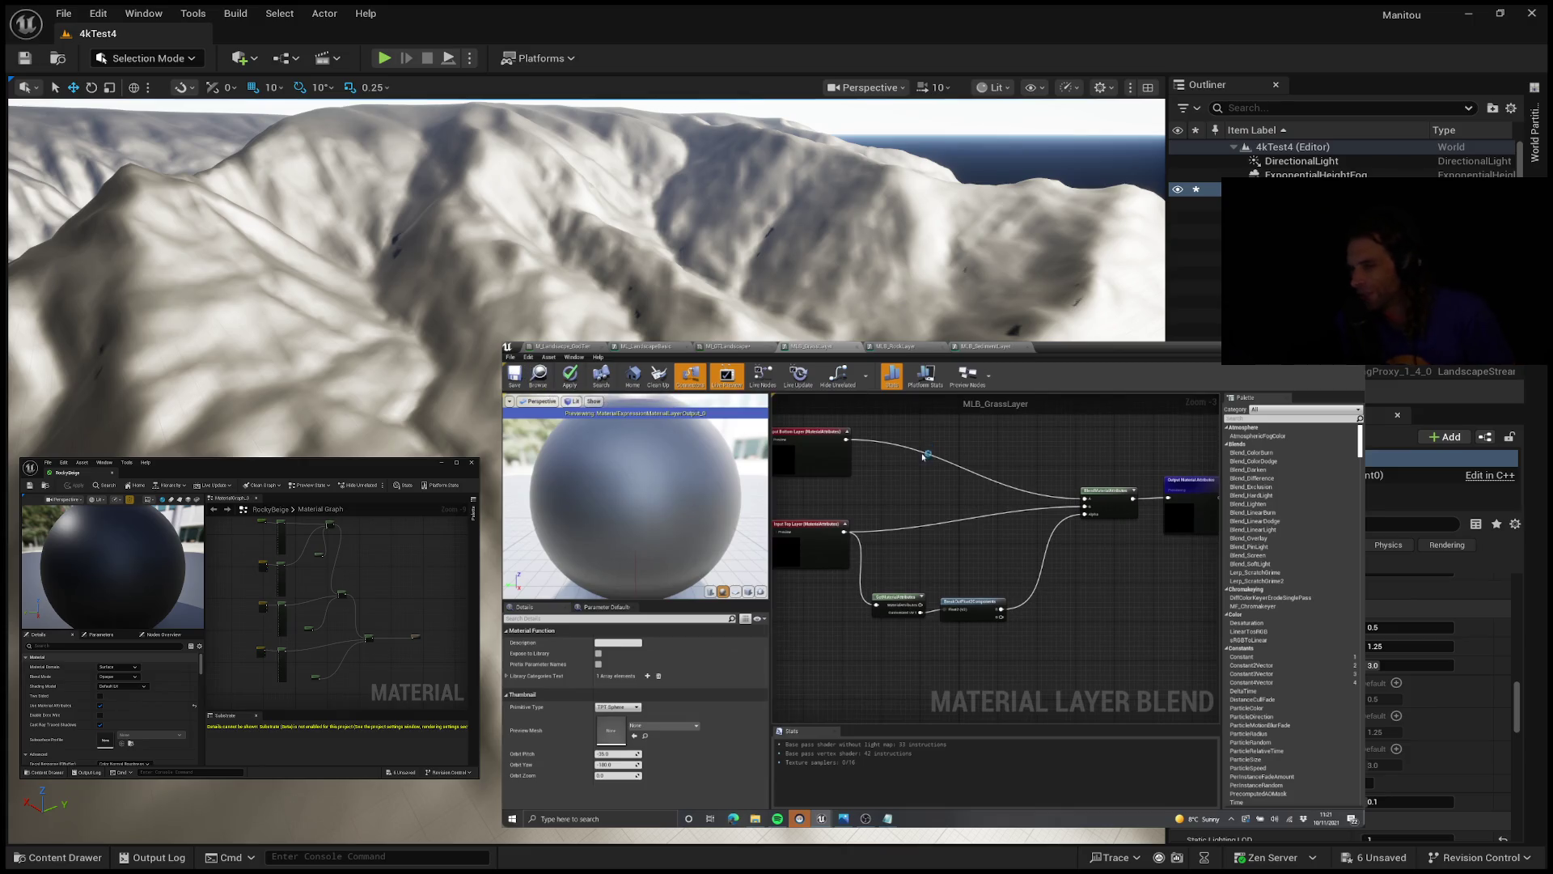
left_click(980, 346)
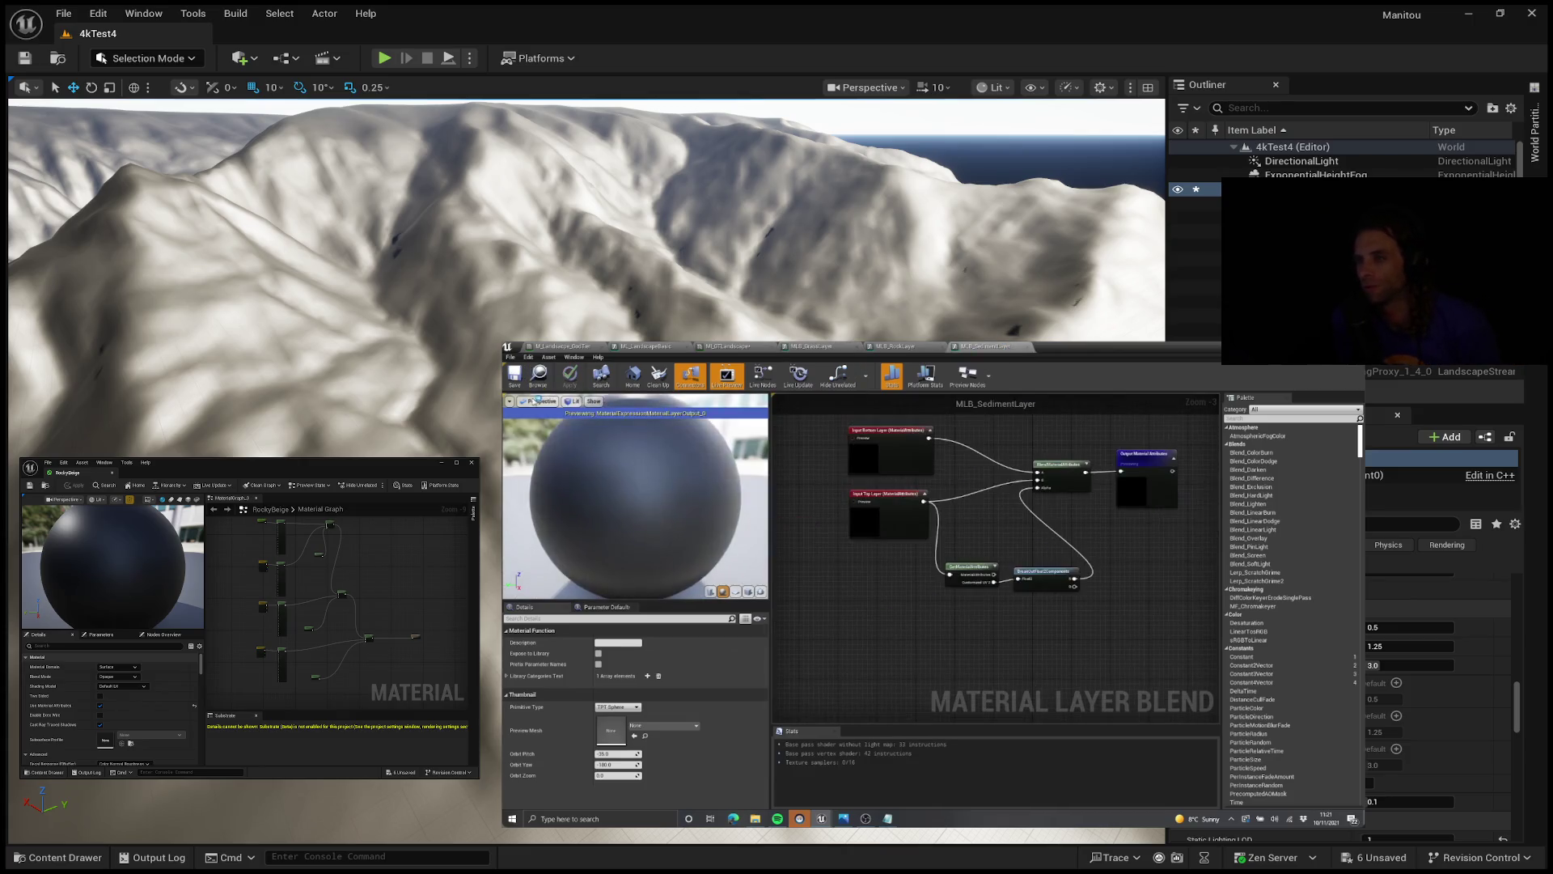
left_click(1027, 346)
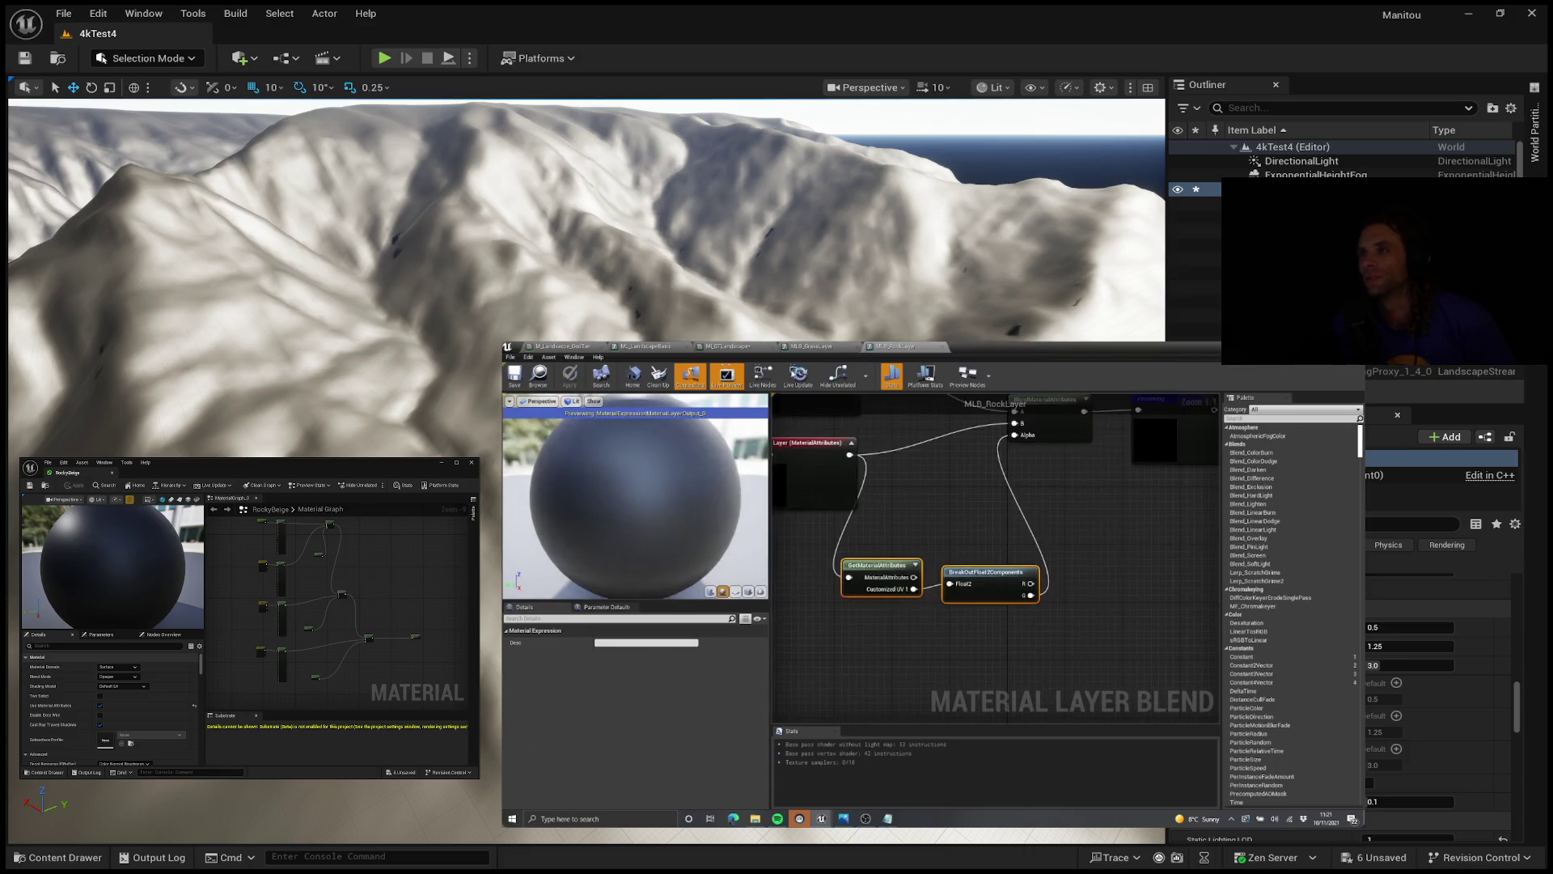
left_click(942, 346)
left_click(861, 347)
double_click(1063, 345)
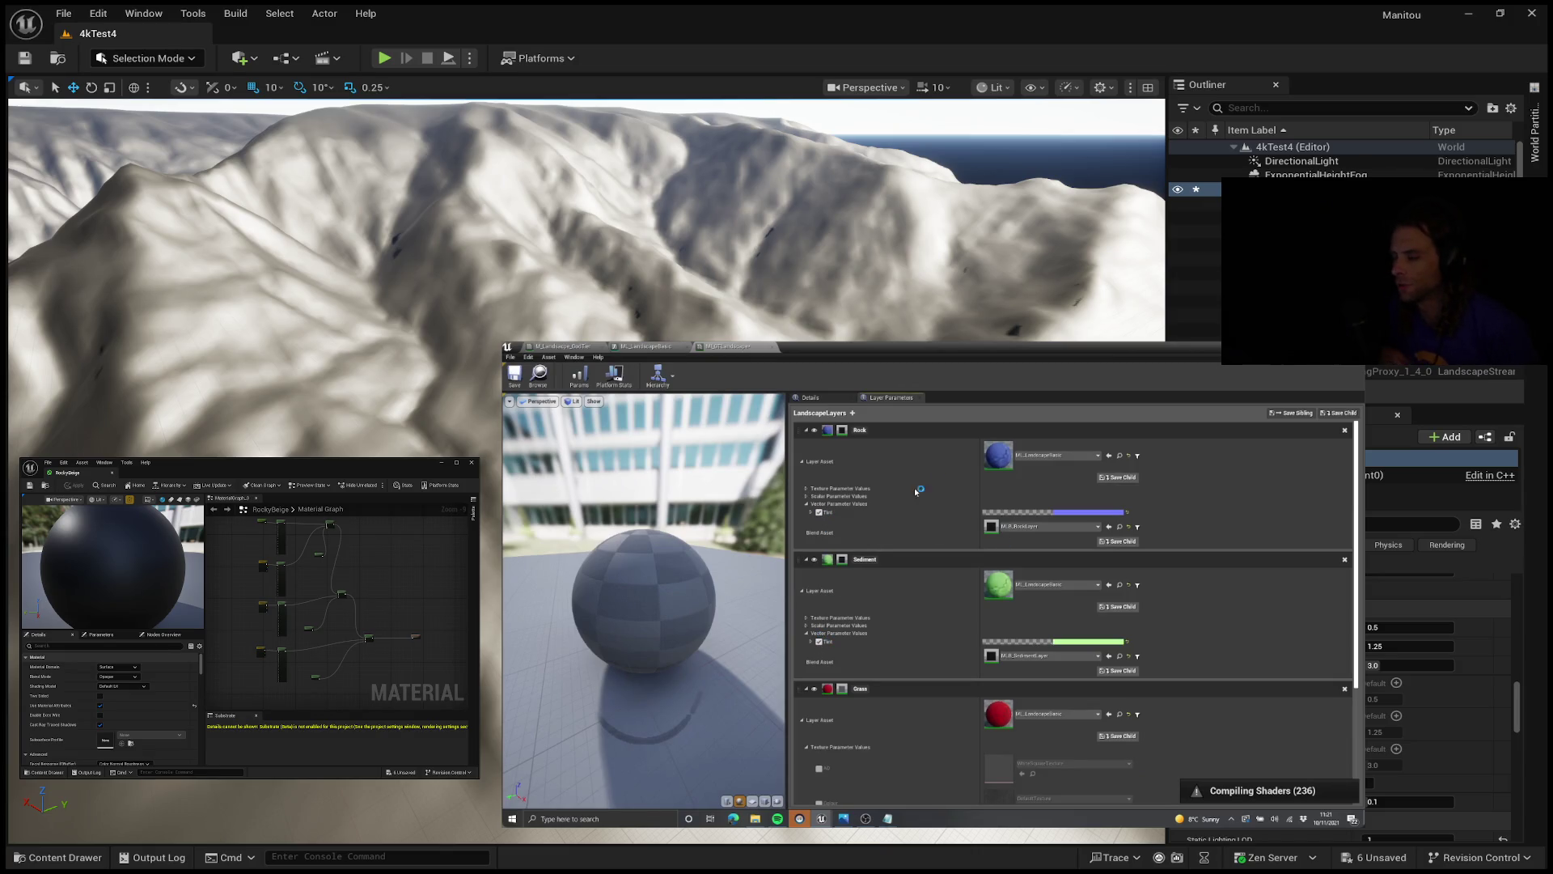
scroll(965, 530, "down", 5)
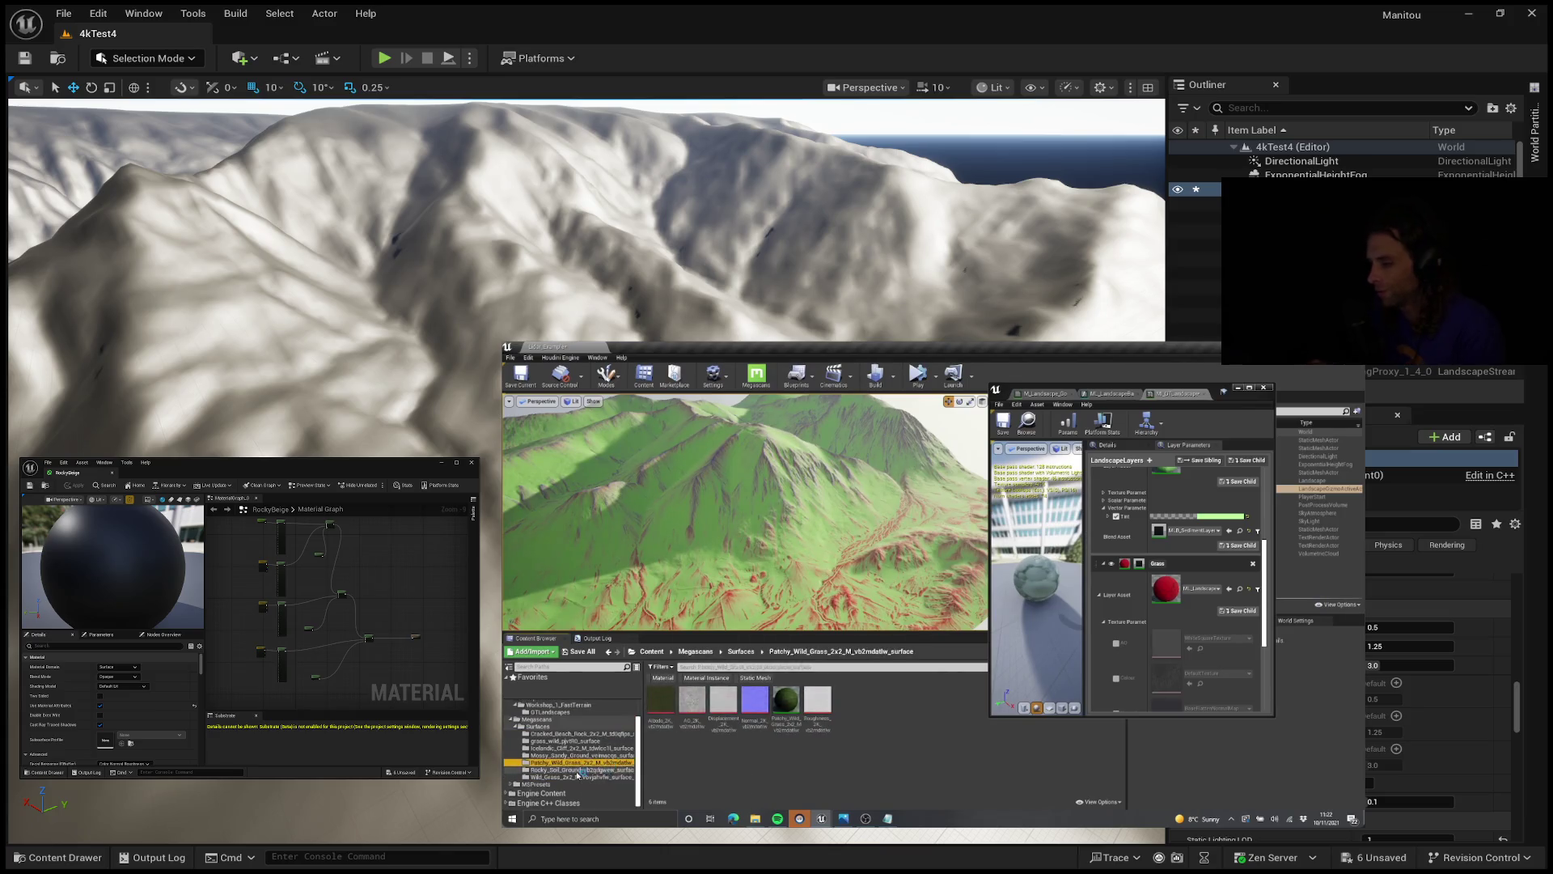
Step: Pause the tutorial at 24:16 on the grass layer's texture parameters, then resume playback
mouse_move(917, 647)
left_click(933, 598)
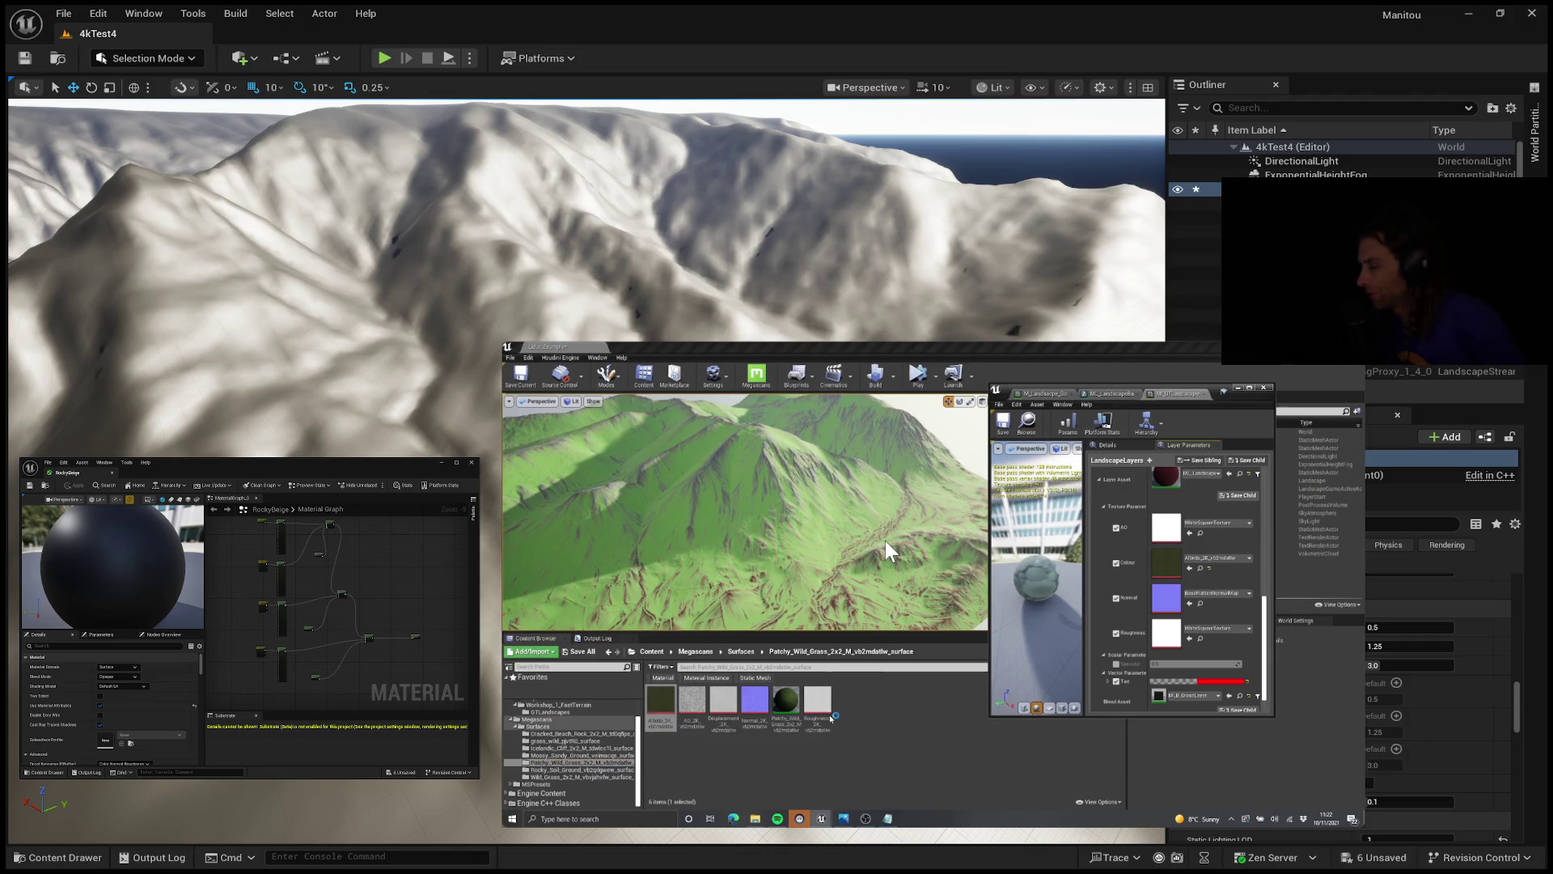
key("k")
key("k")
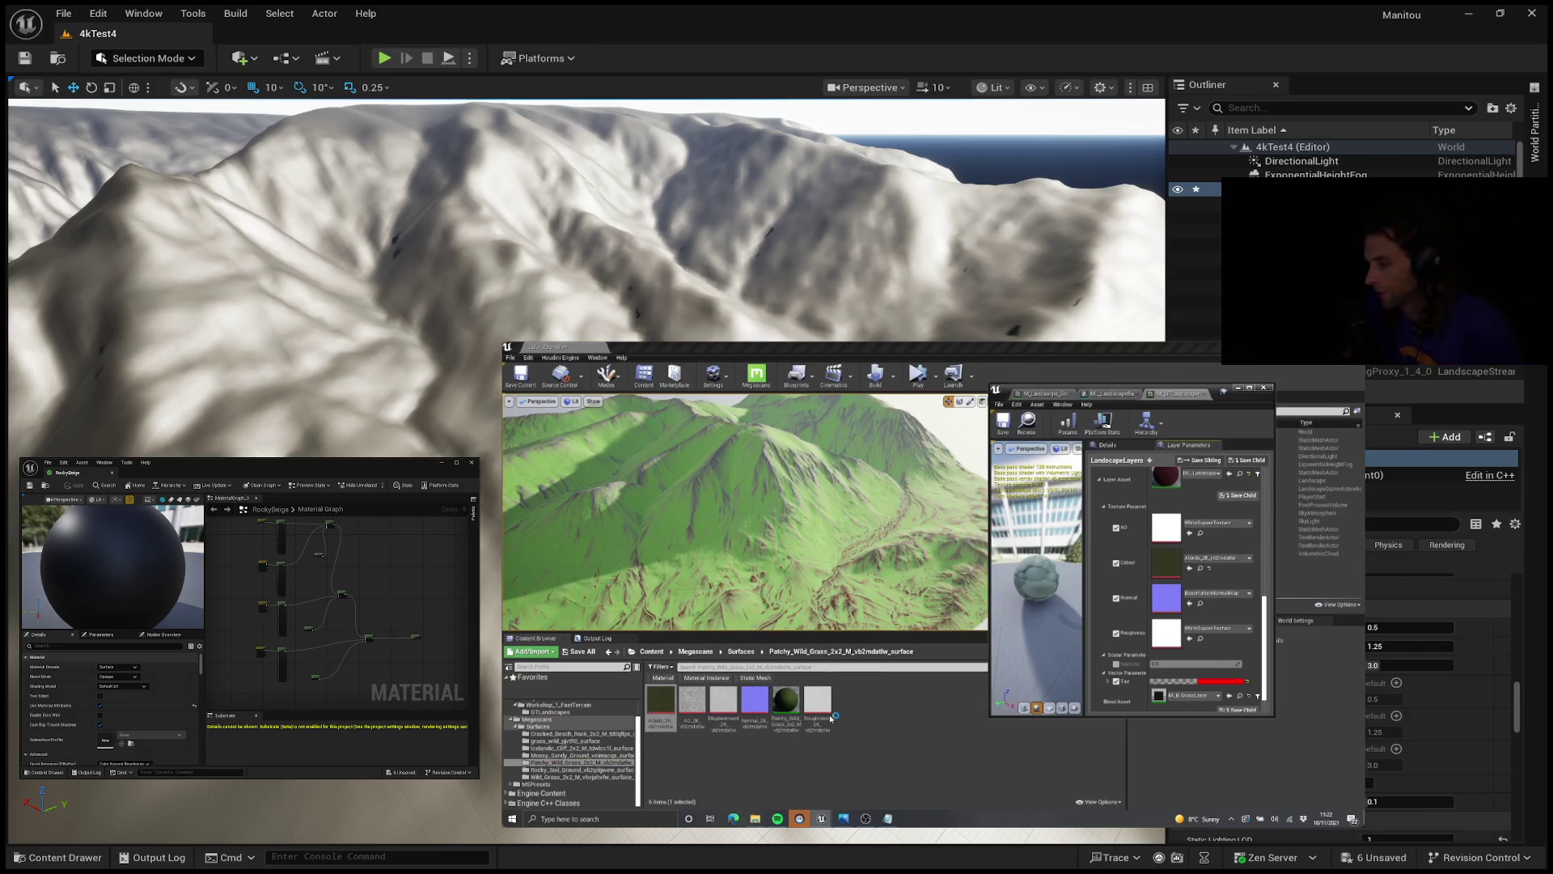
mouse_move(651, 526)
left_click(945, 589)
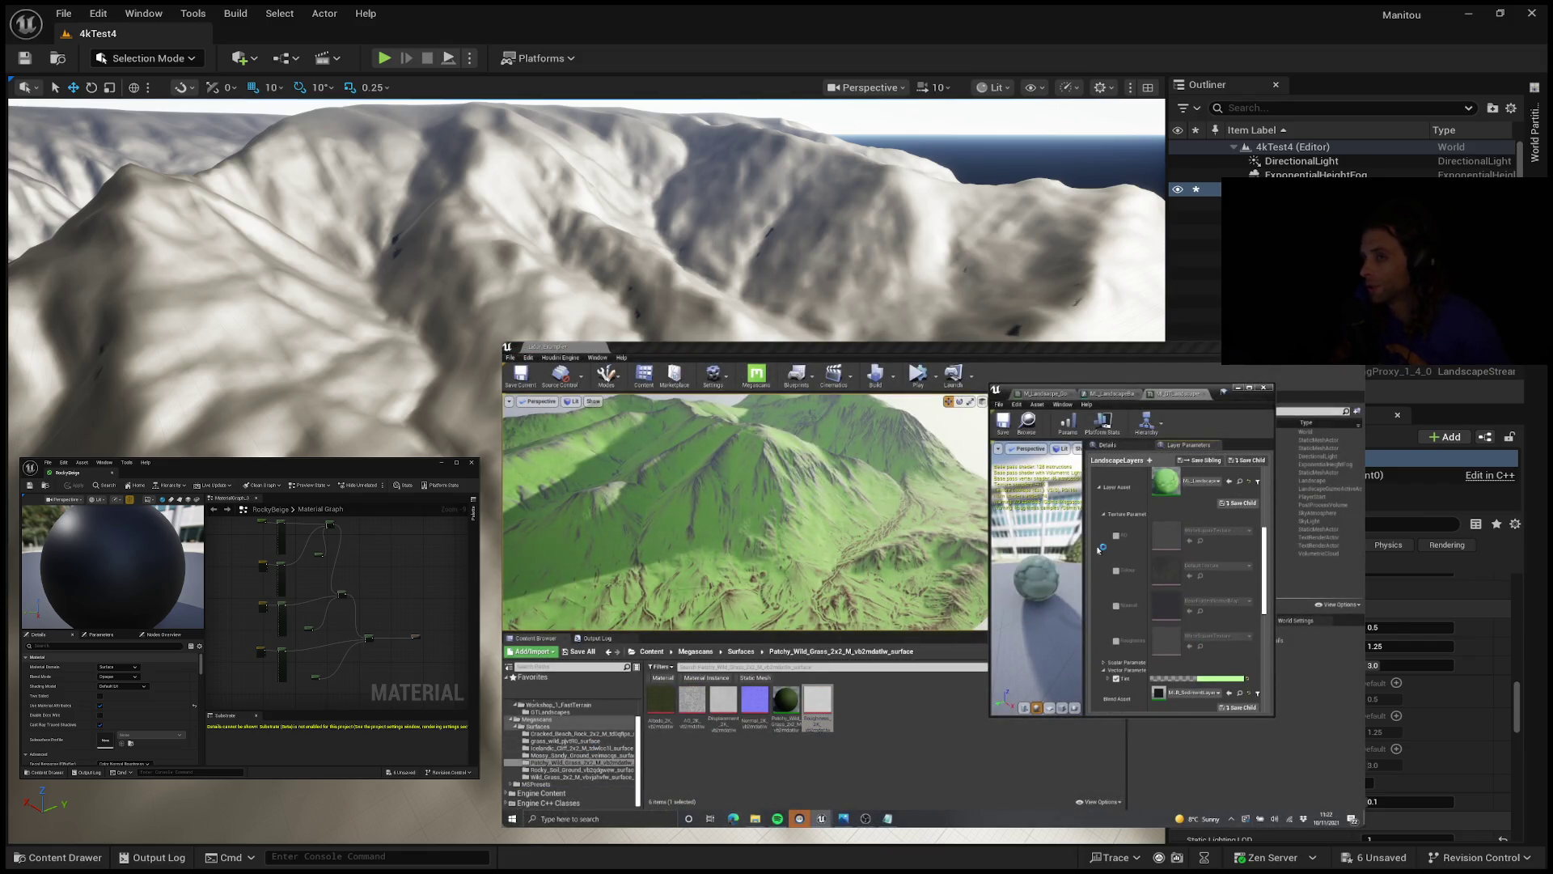
Step: Skip the tutorial back from 24:26 to 23:48 to rewatch the Rock, Sediment and Grass layer setup
mouse_move(615, 478)
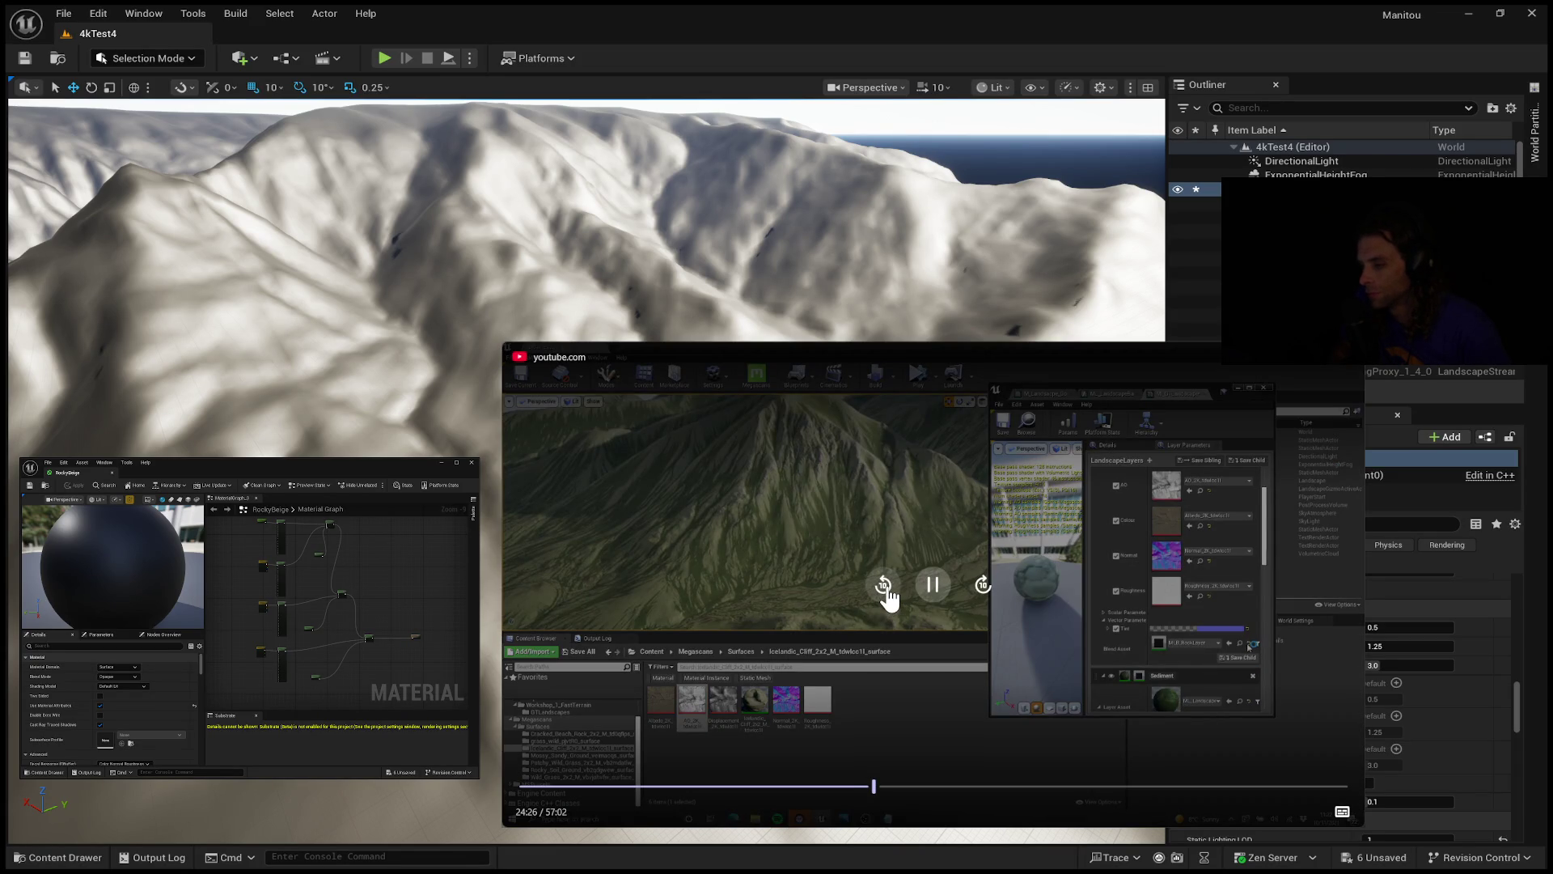
left_click(885, 589)
left_click(885, 589)
left_click(886, 589)
left_click(886, 589)
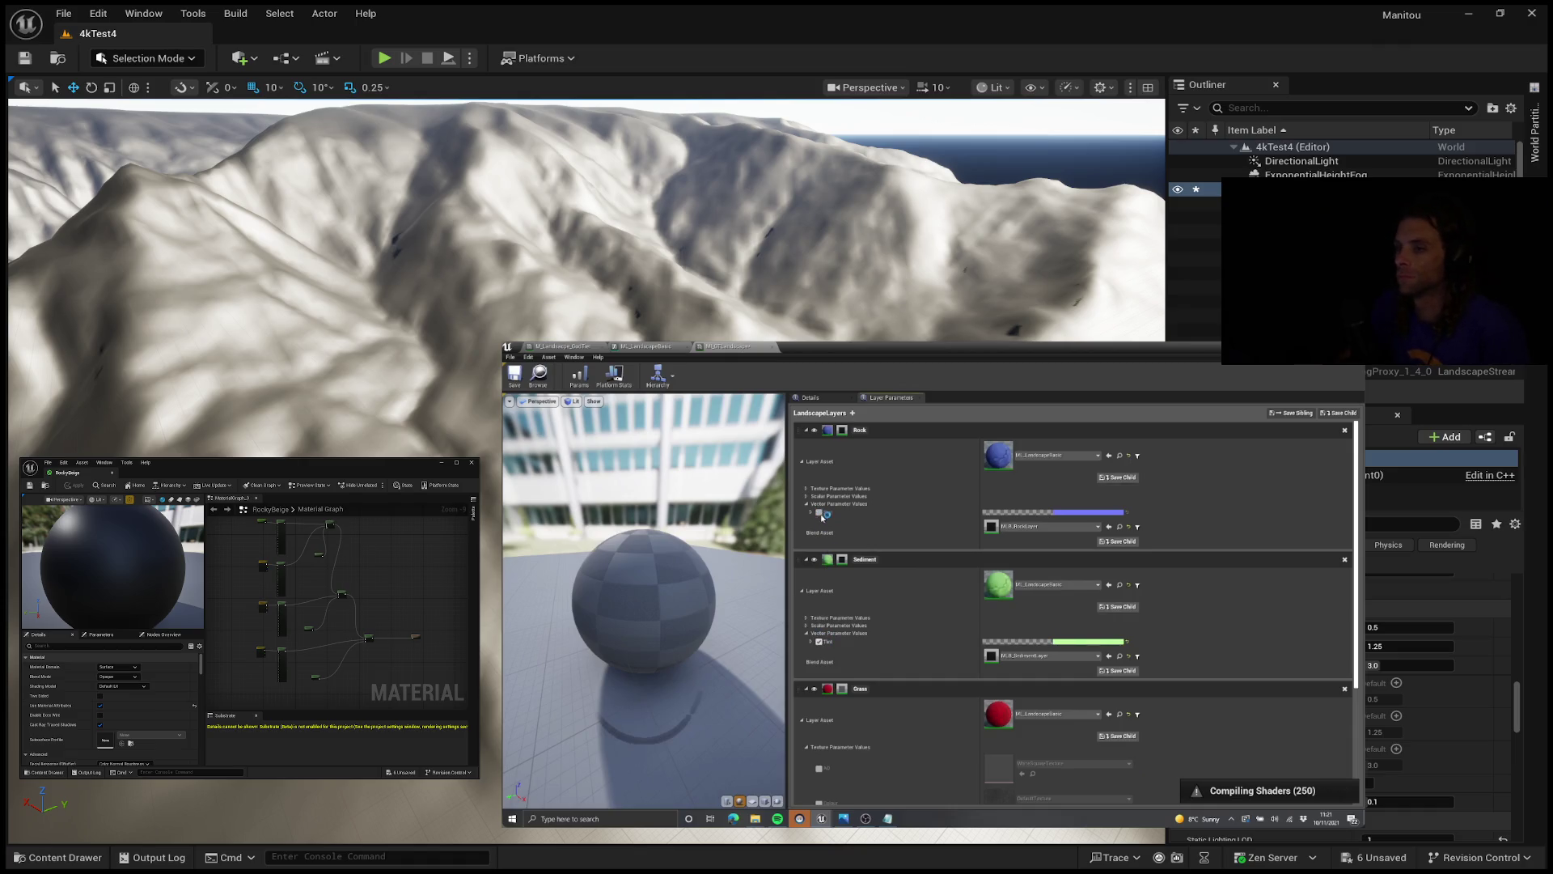
Step: Let the tutorial play on to its finished grass-and-rock mountain landscape under a sunlit sky
mouse_move(1298, 538)
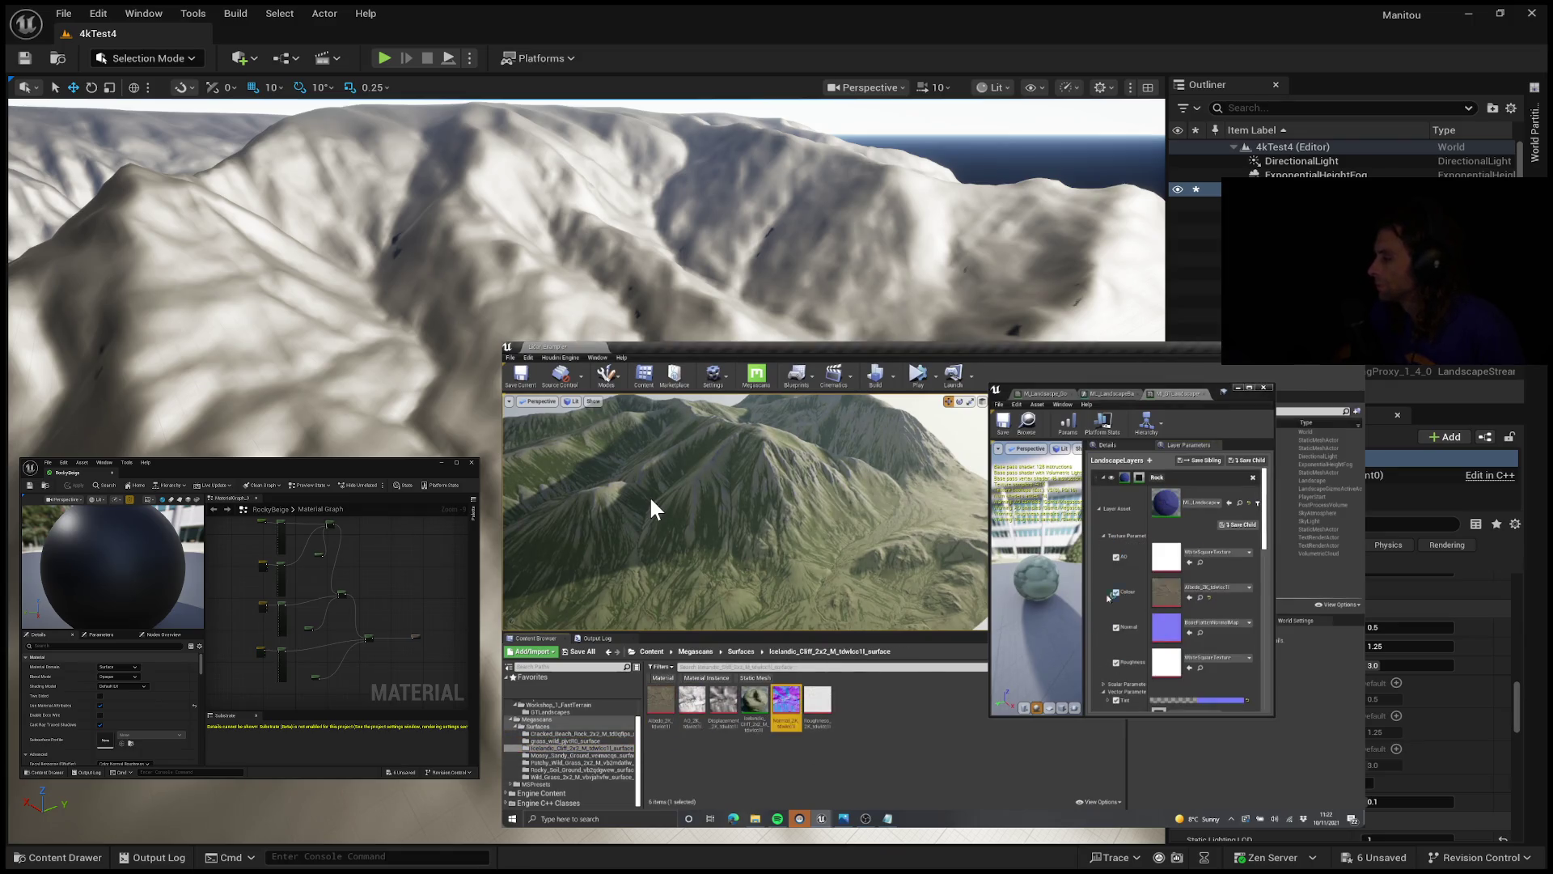
mouse_move(684, 494)
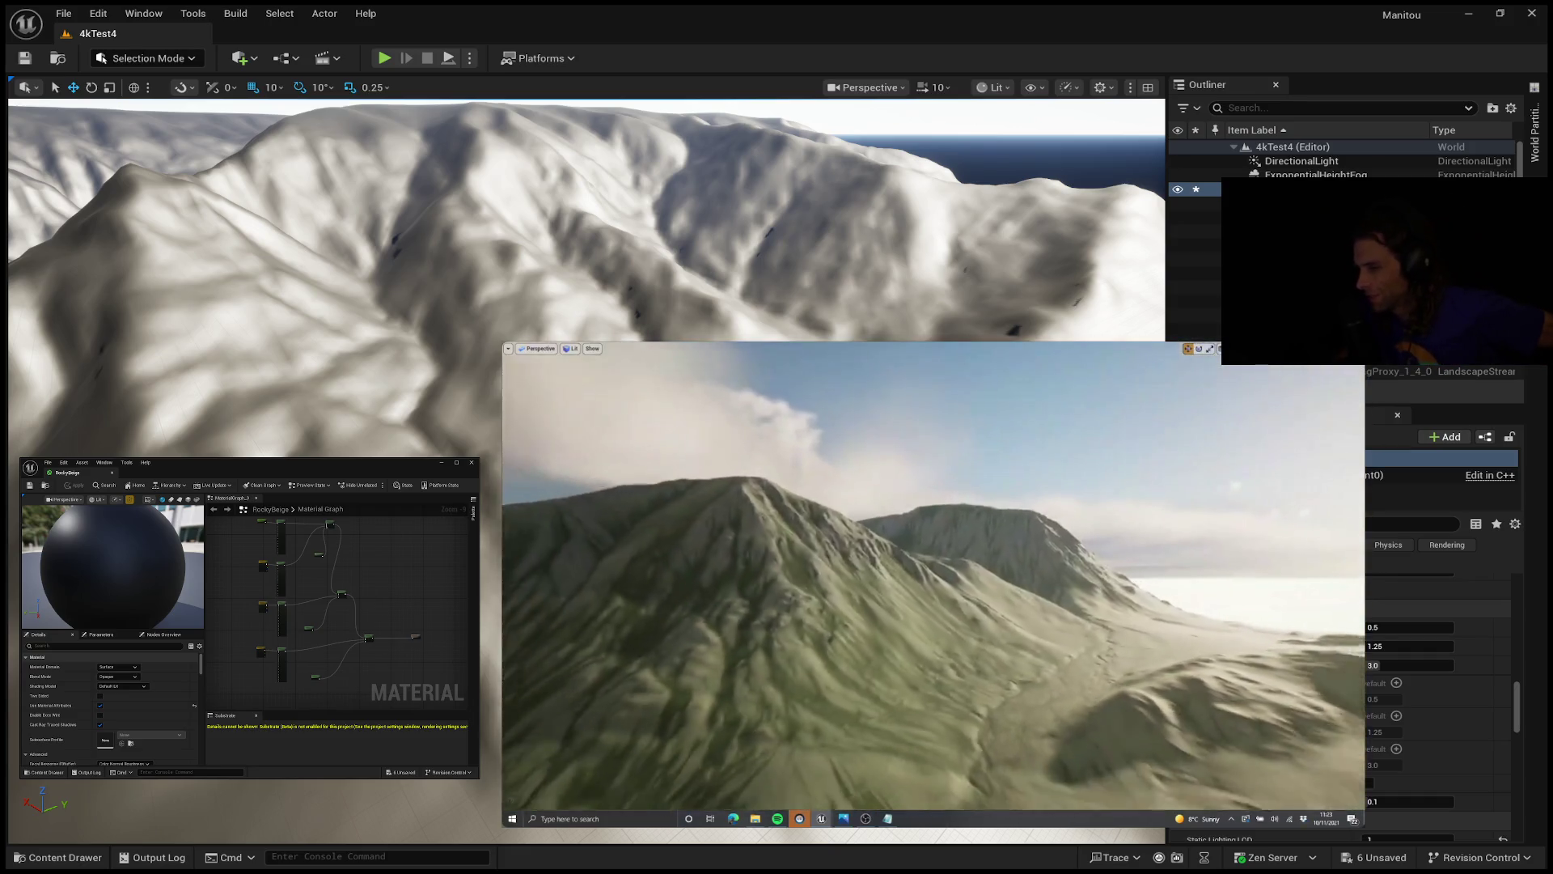
Step: Pause and resume the tutorial, leaving it stopped at 25:14 on the finished green mountain
mouse_move(929, 645)
left_click(937, 587)
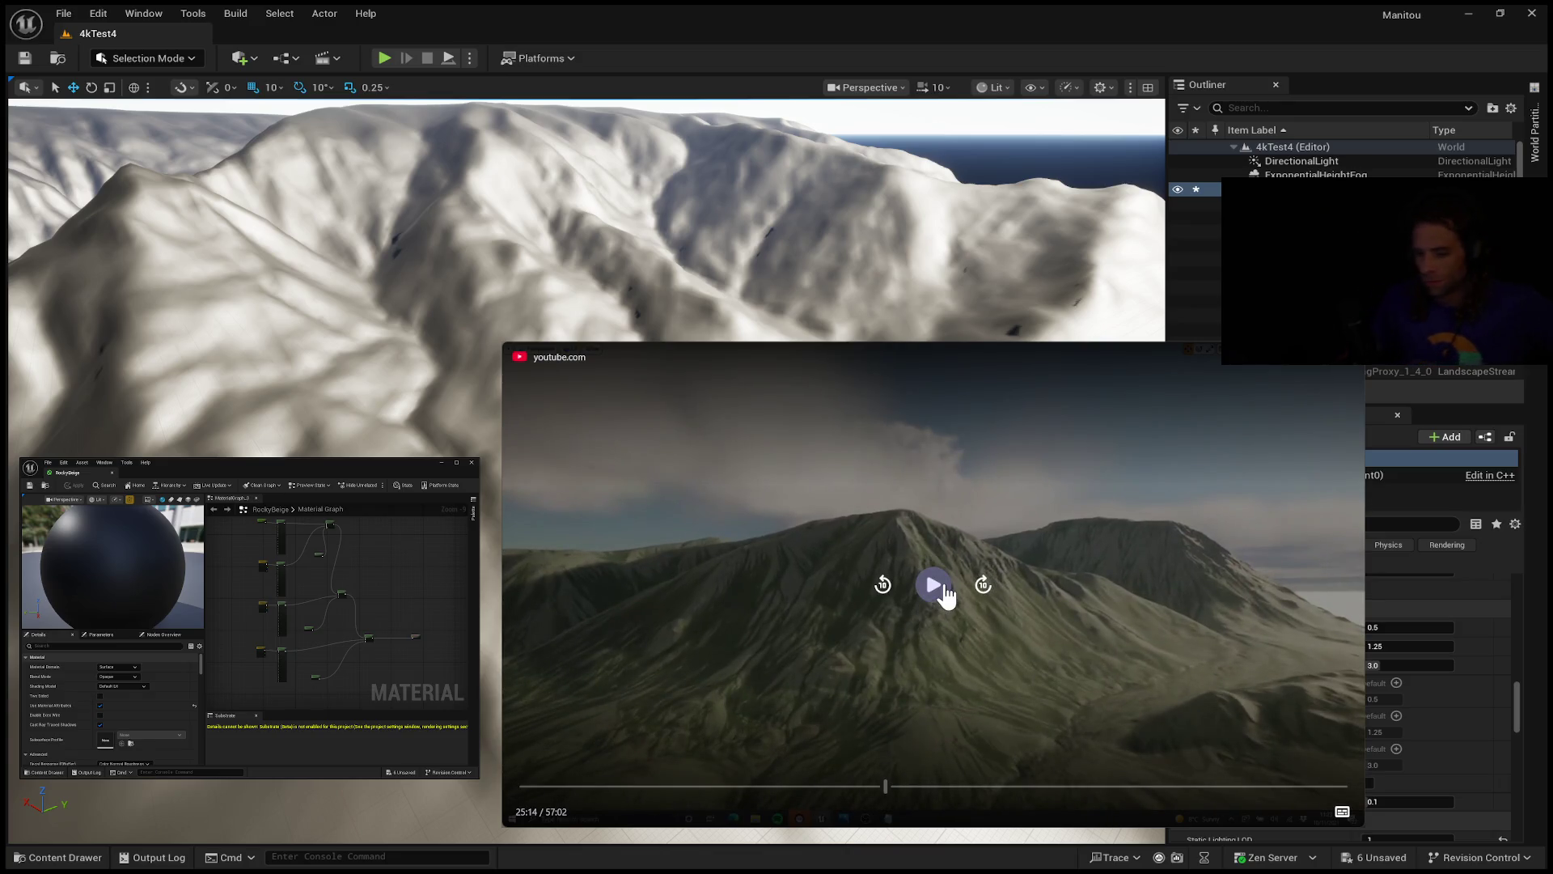
left_click(944, 585)
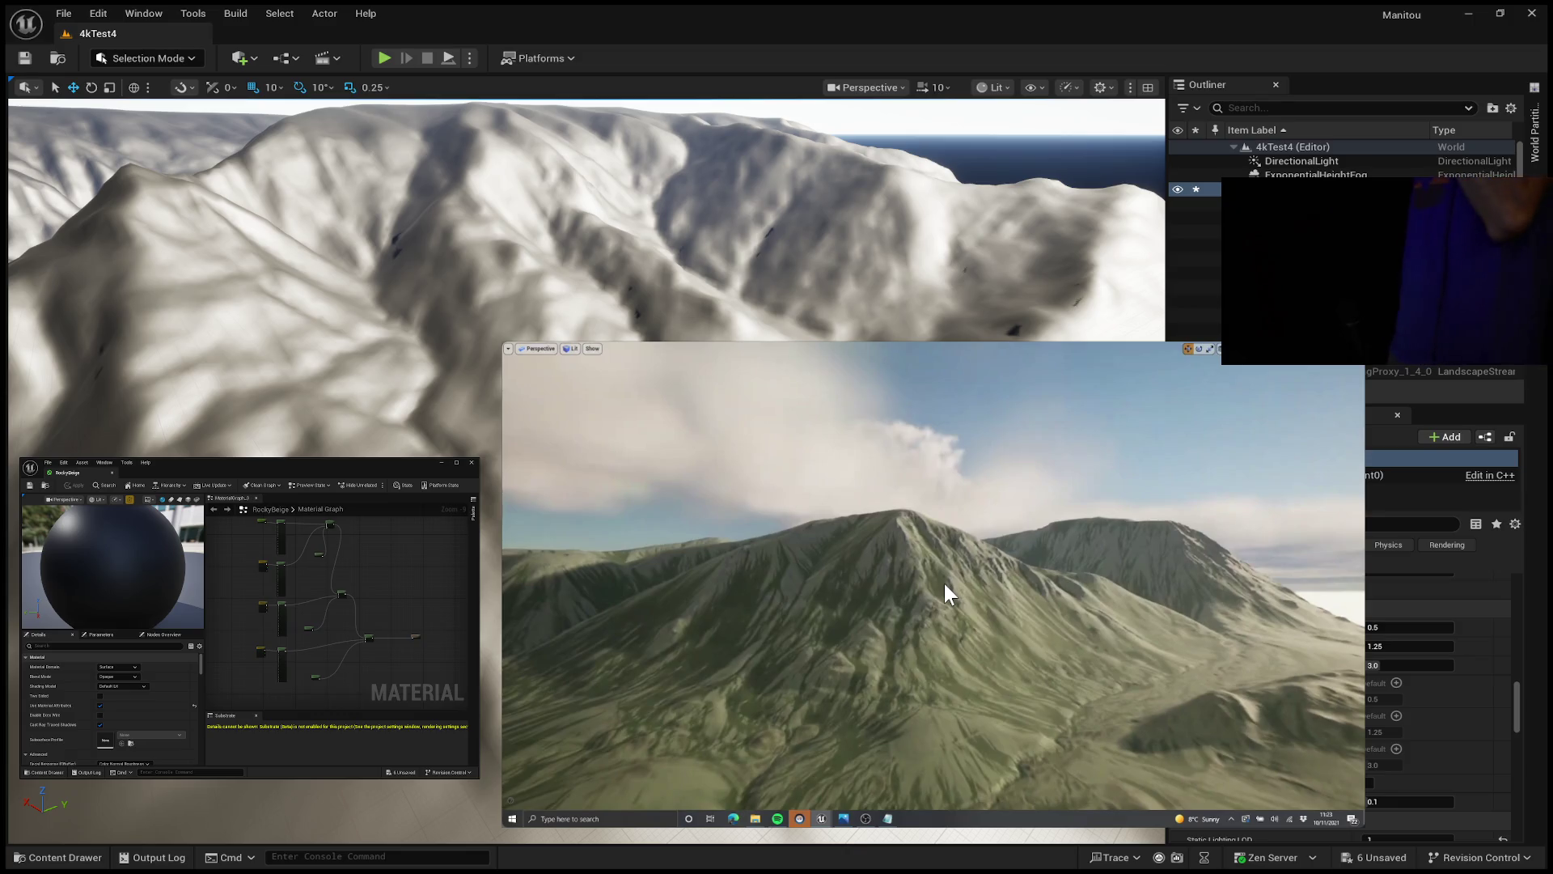
mouse_move(794, 572)
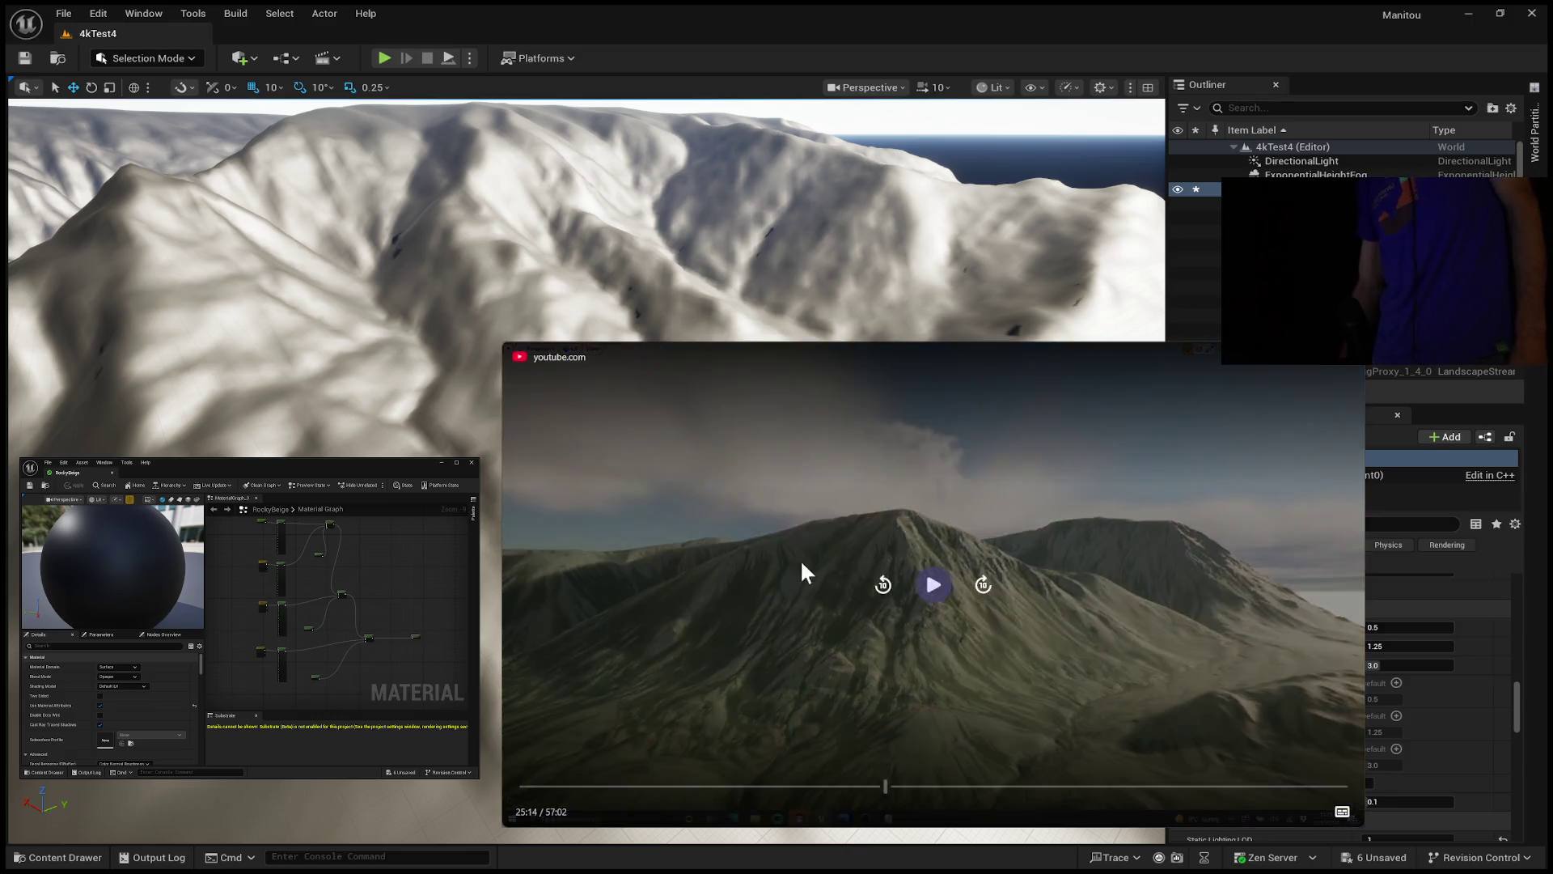
left_click(920, 591)
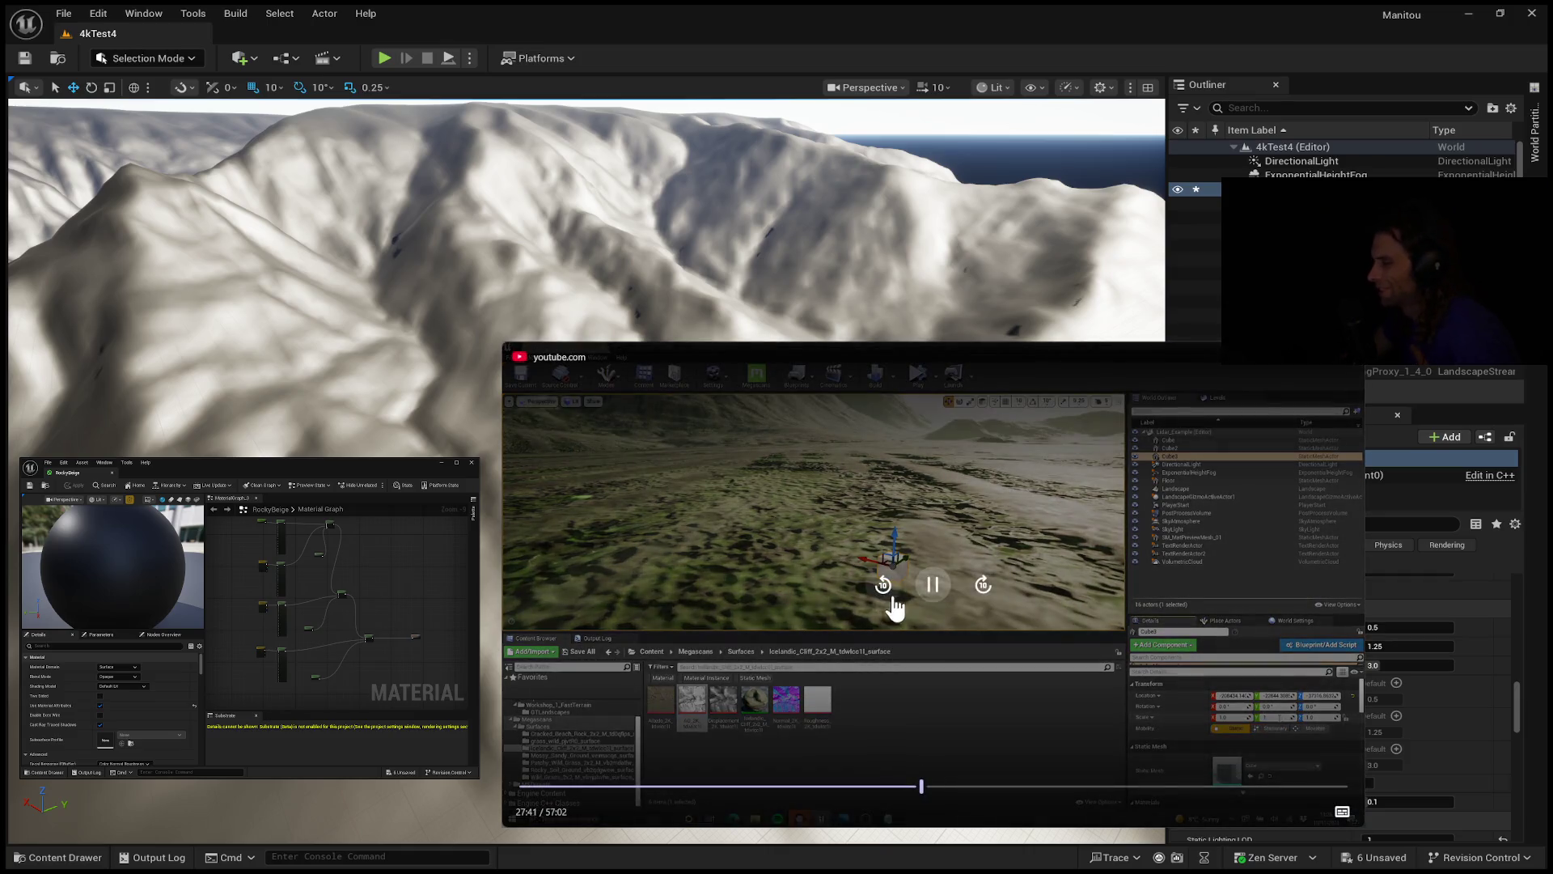
left_click(928, 605)
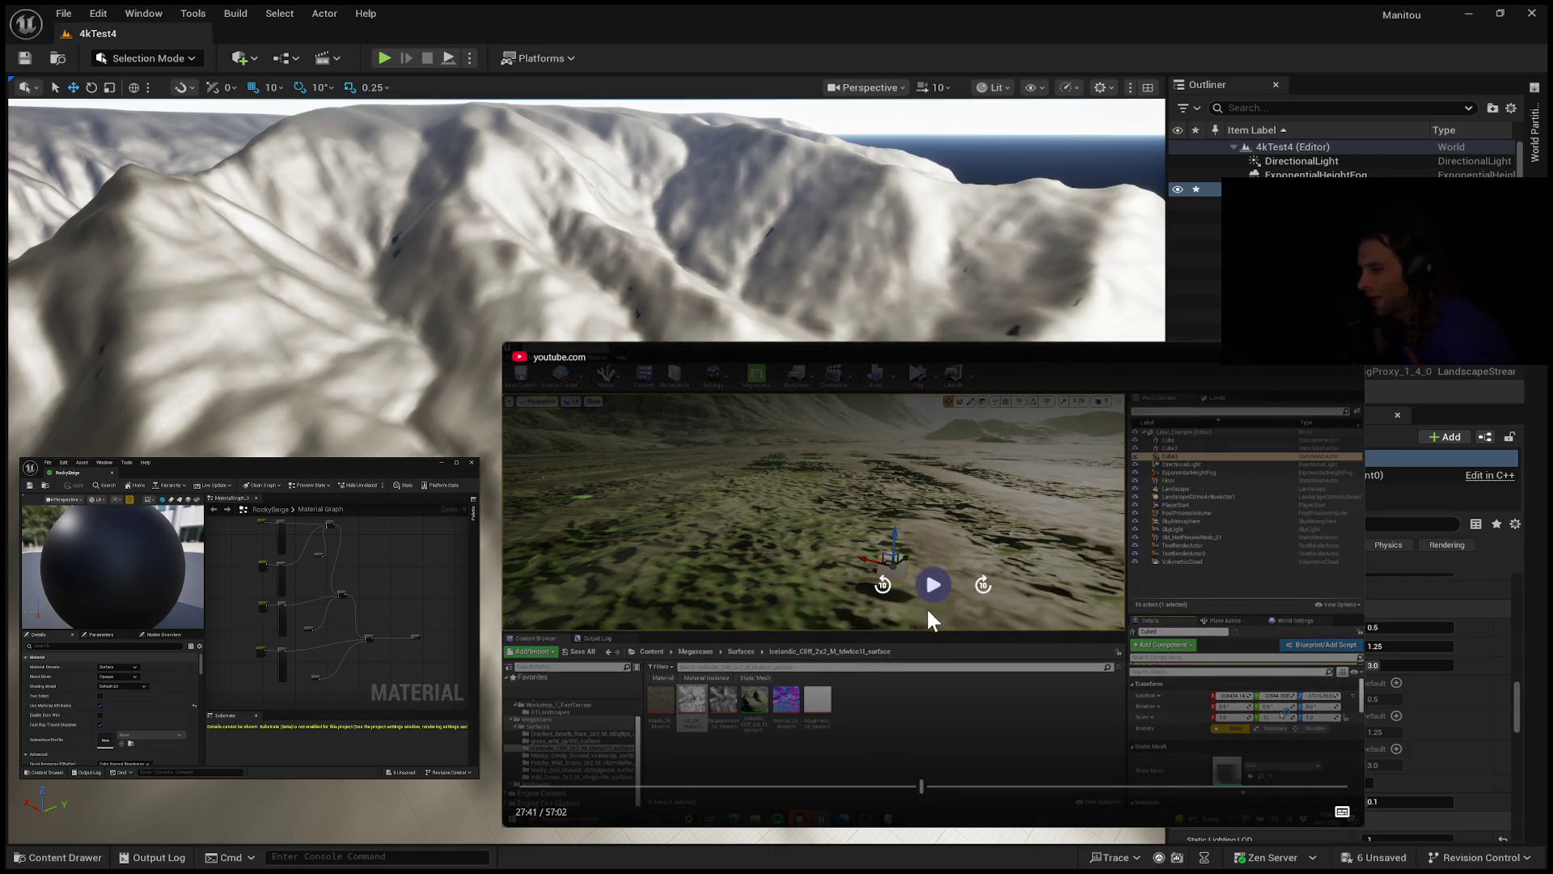
left_click(924, 604)
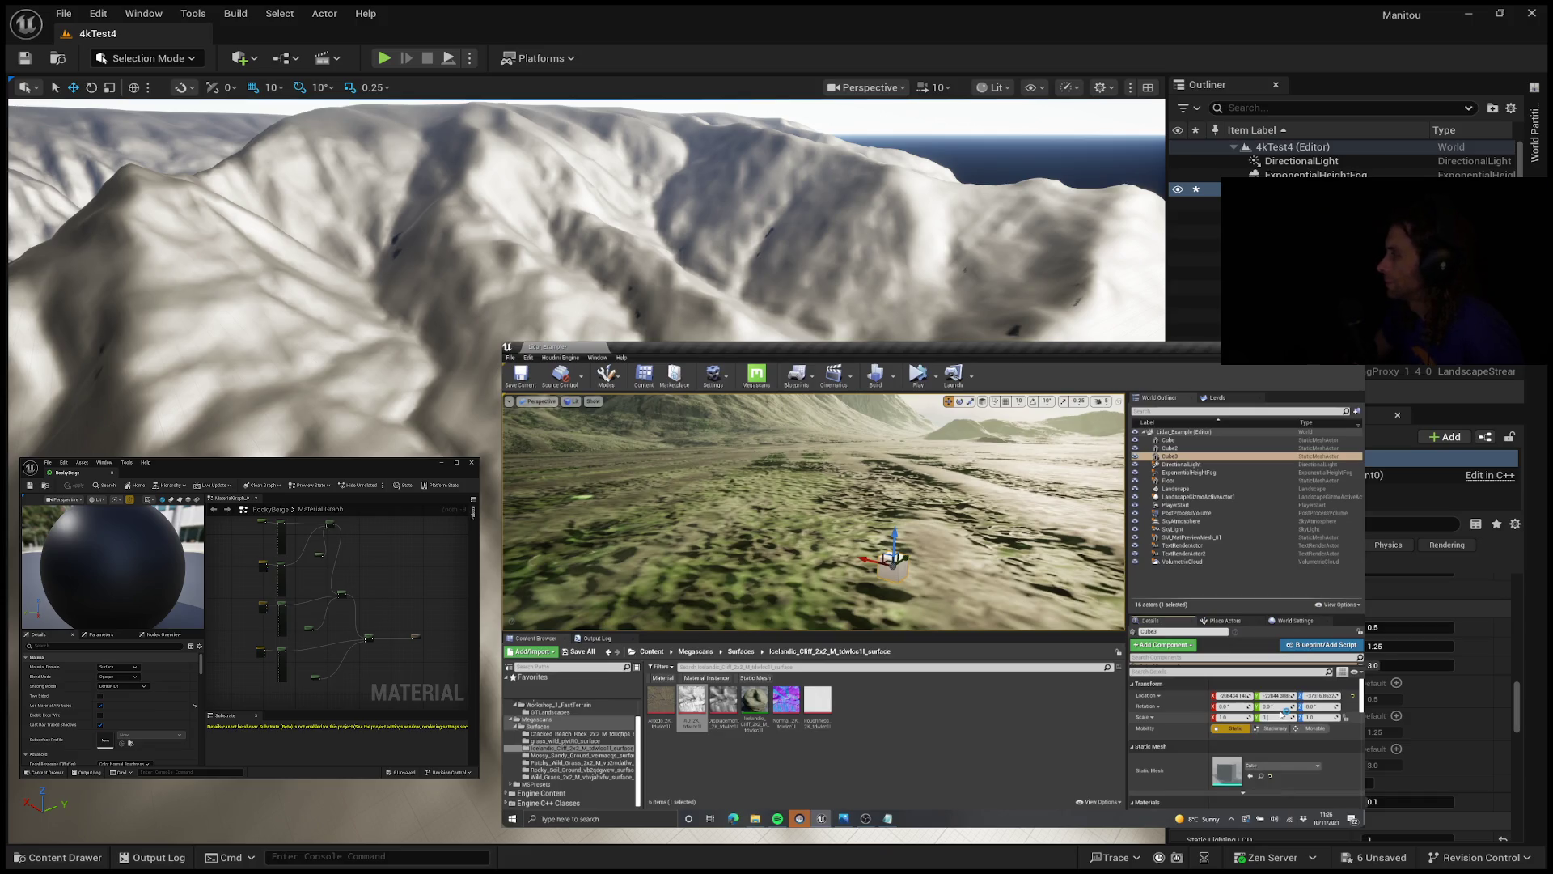
left_click(809, 734)
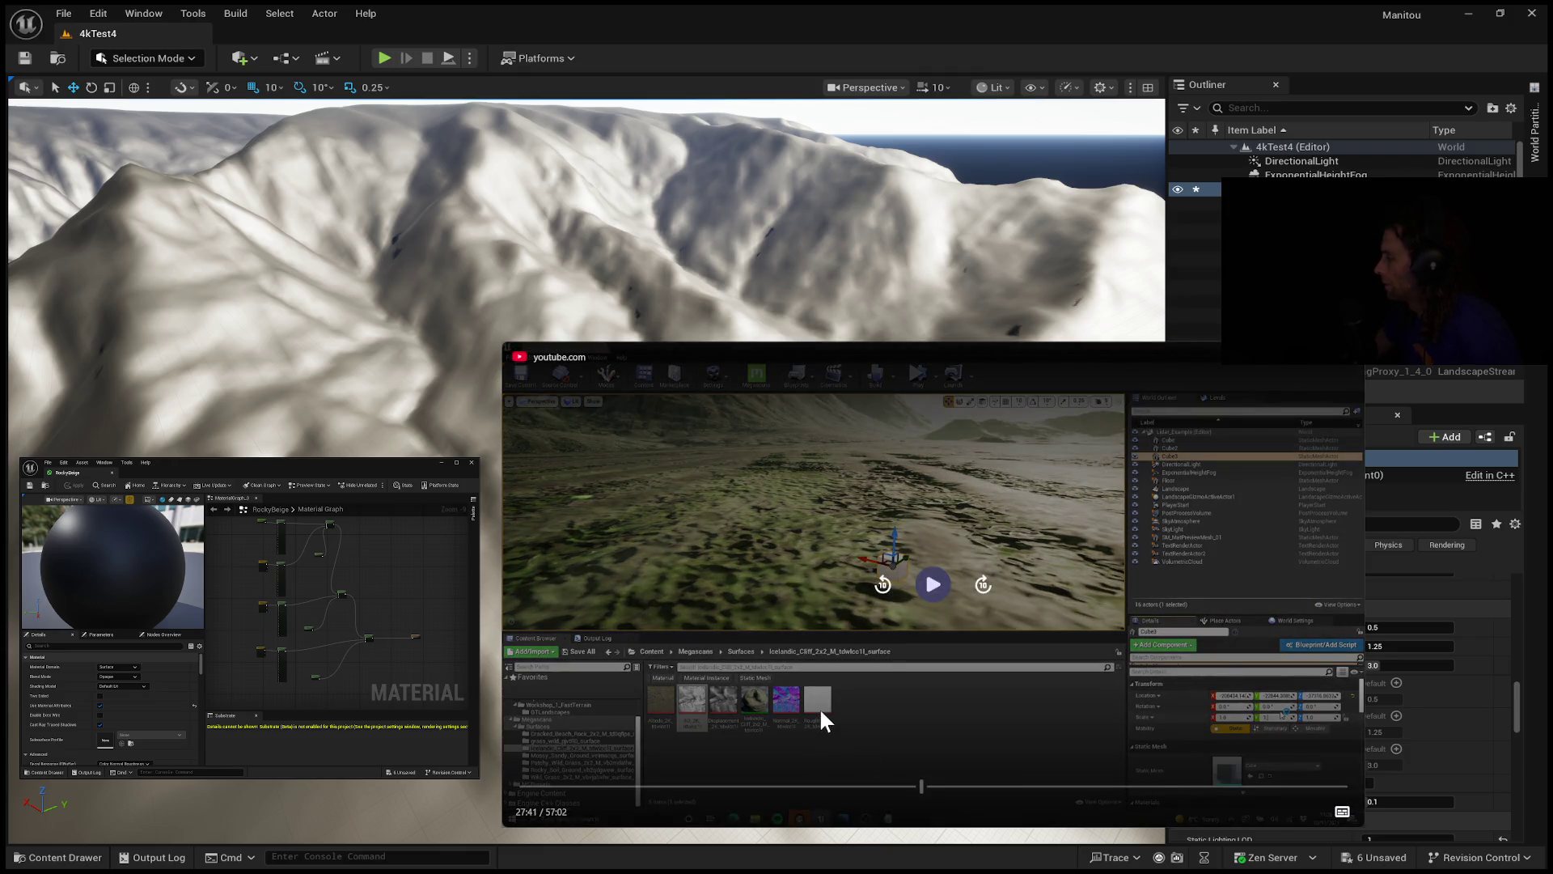
left_click(924, 594)
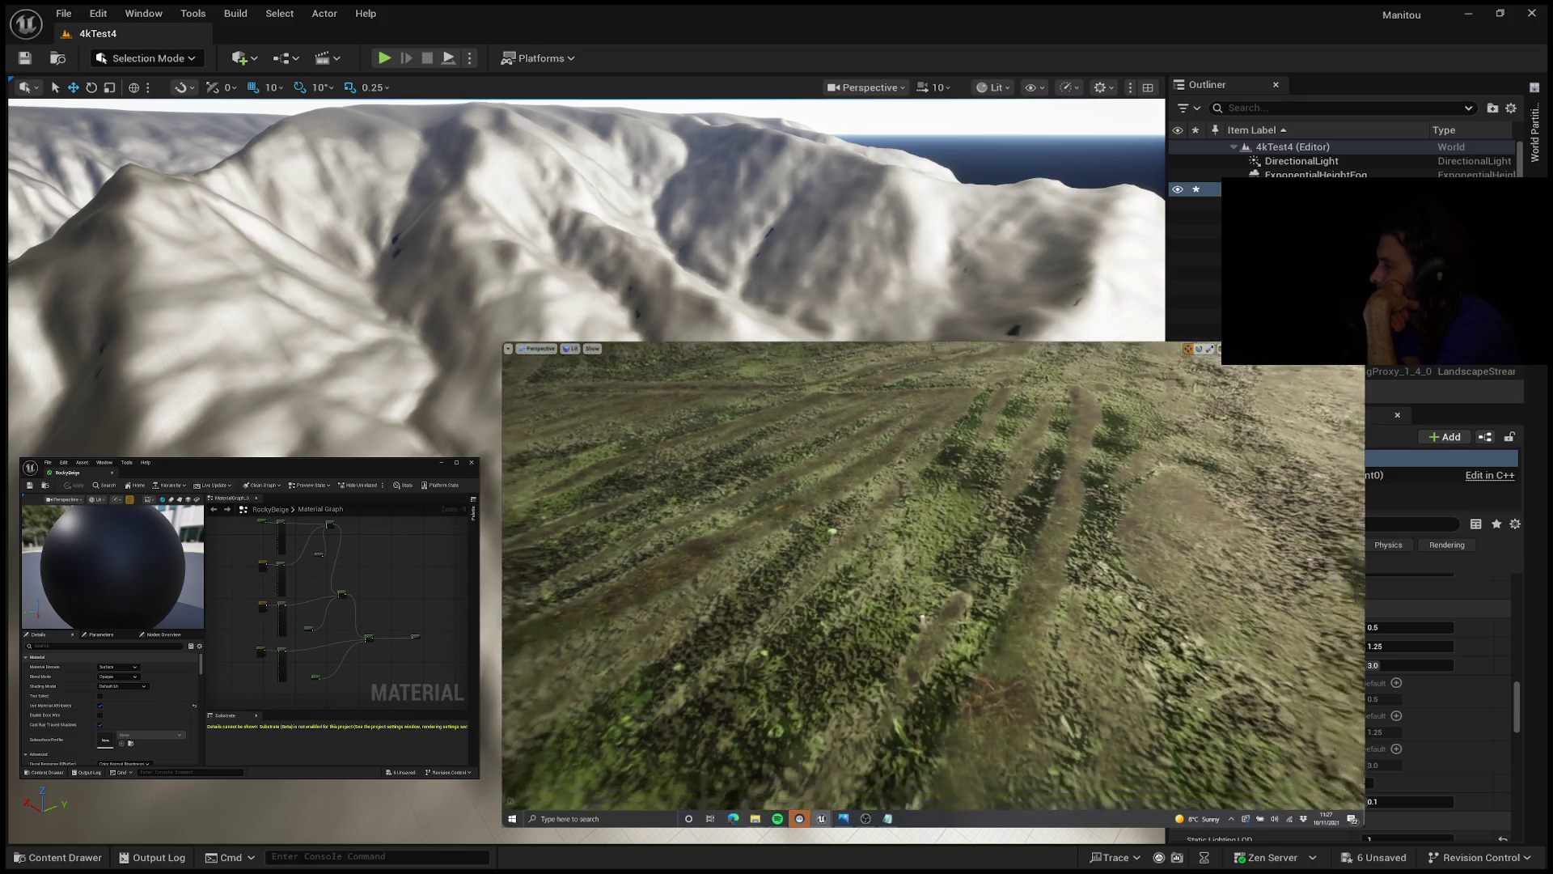
mouse_move(839, 456)
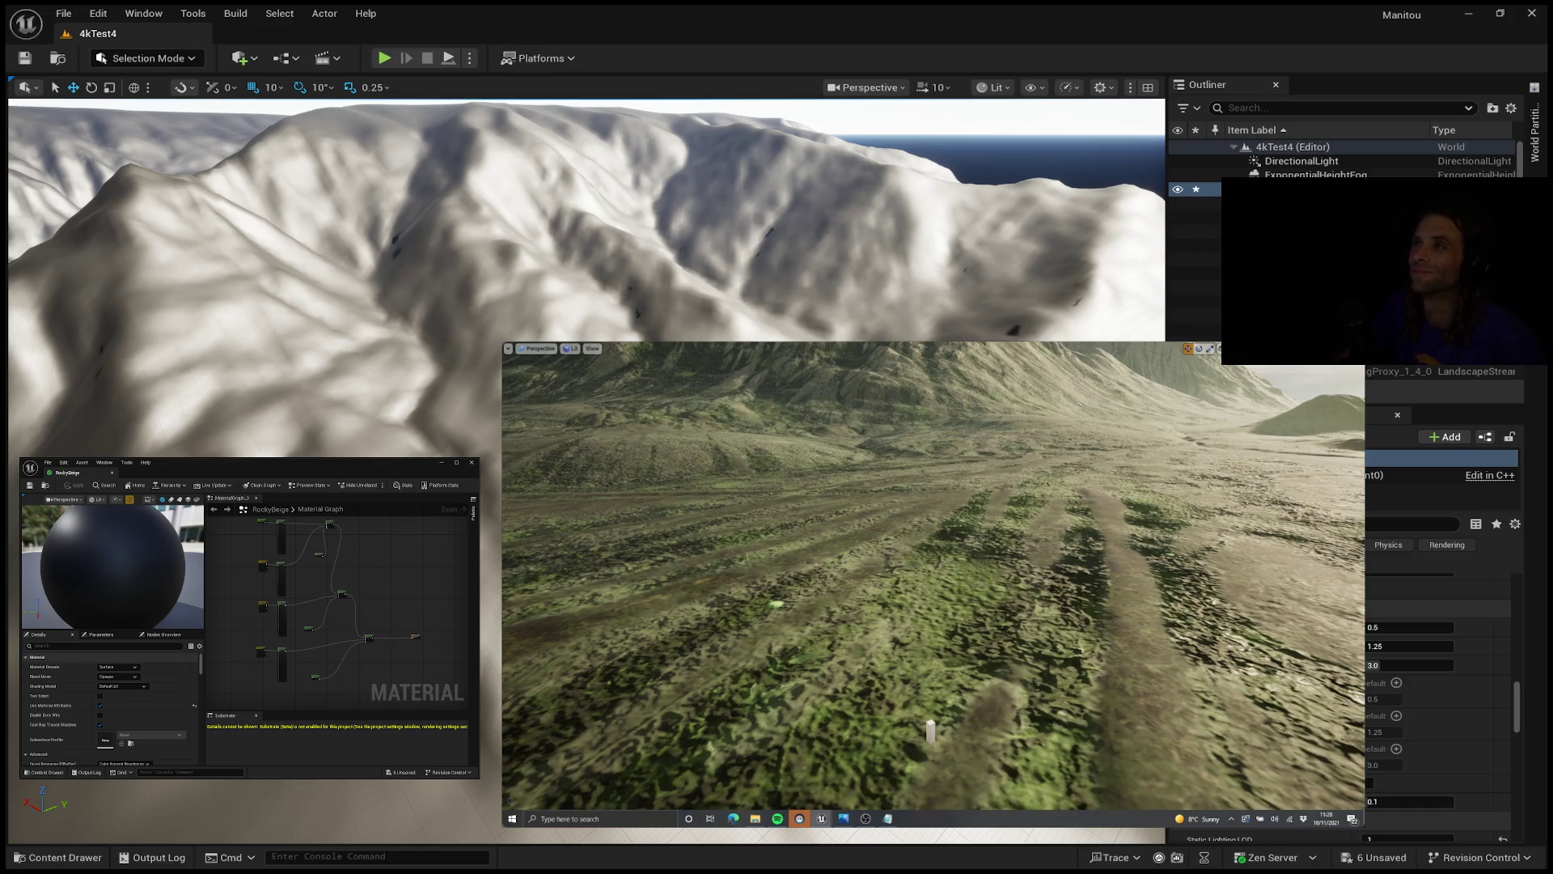
key("alt+Tab")
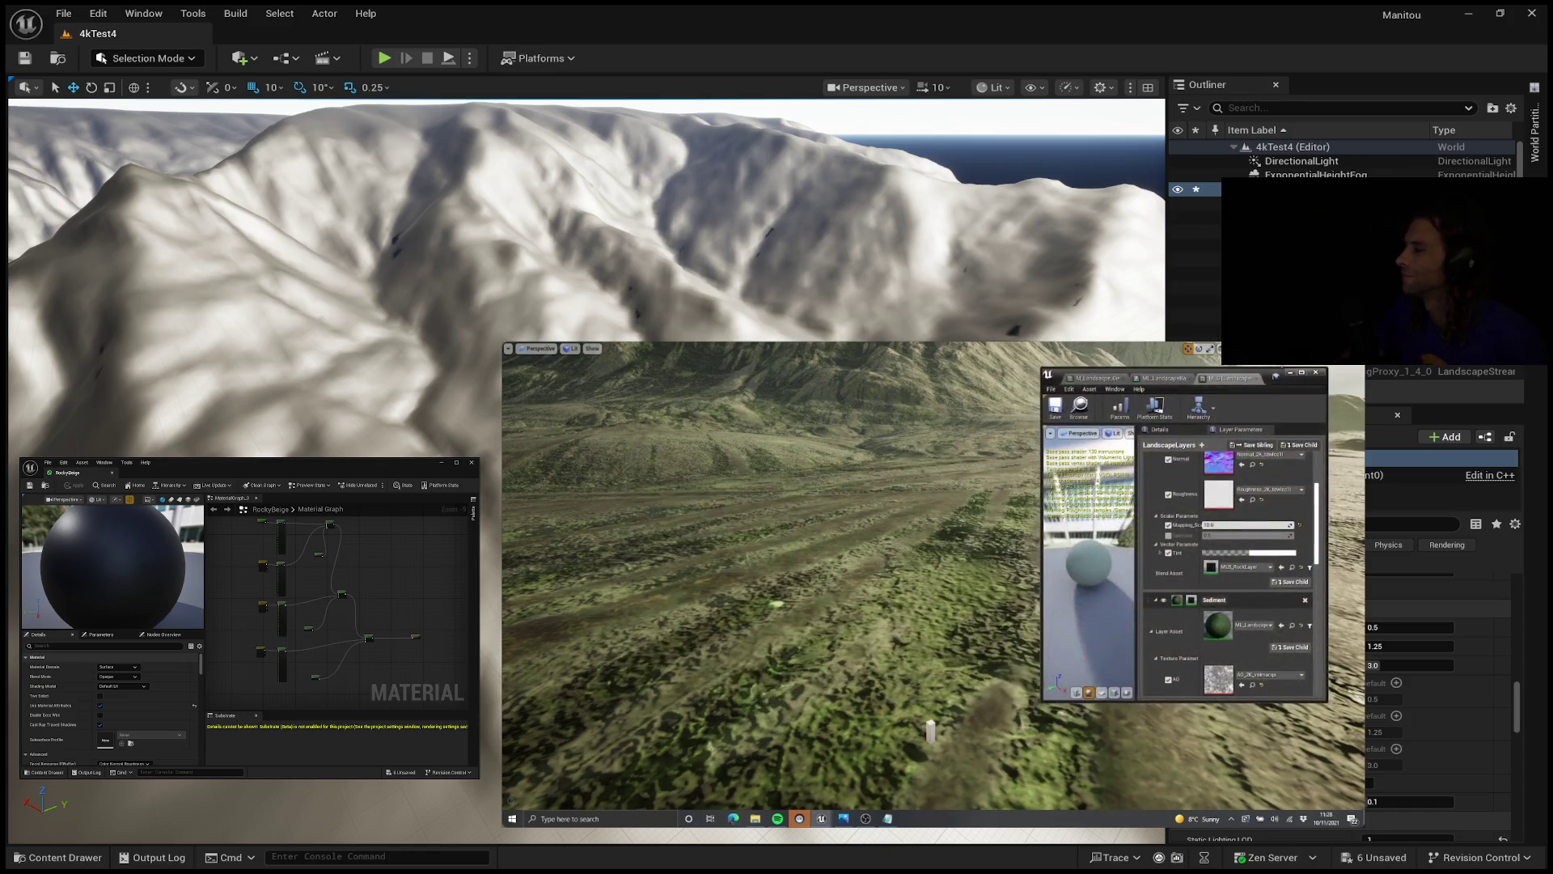
left_click(1163, 378)
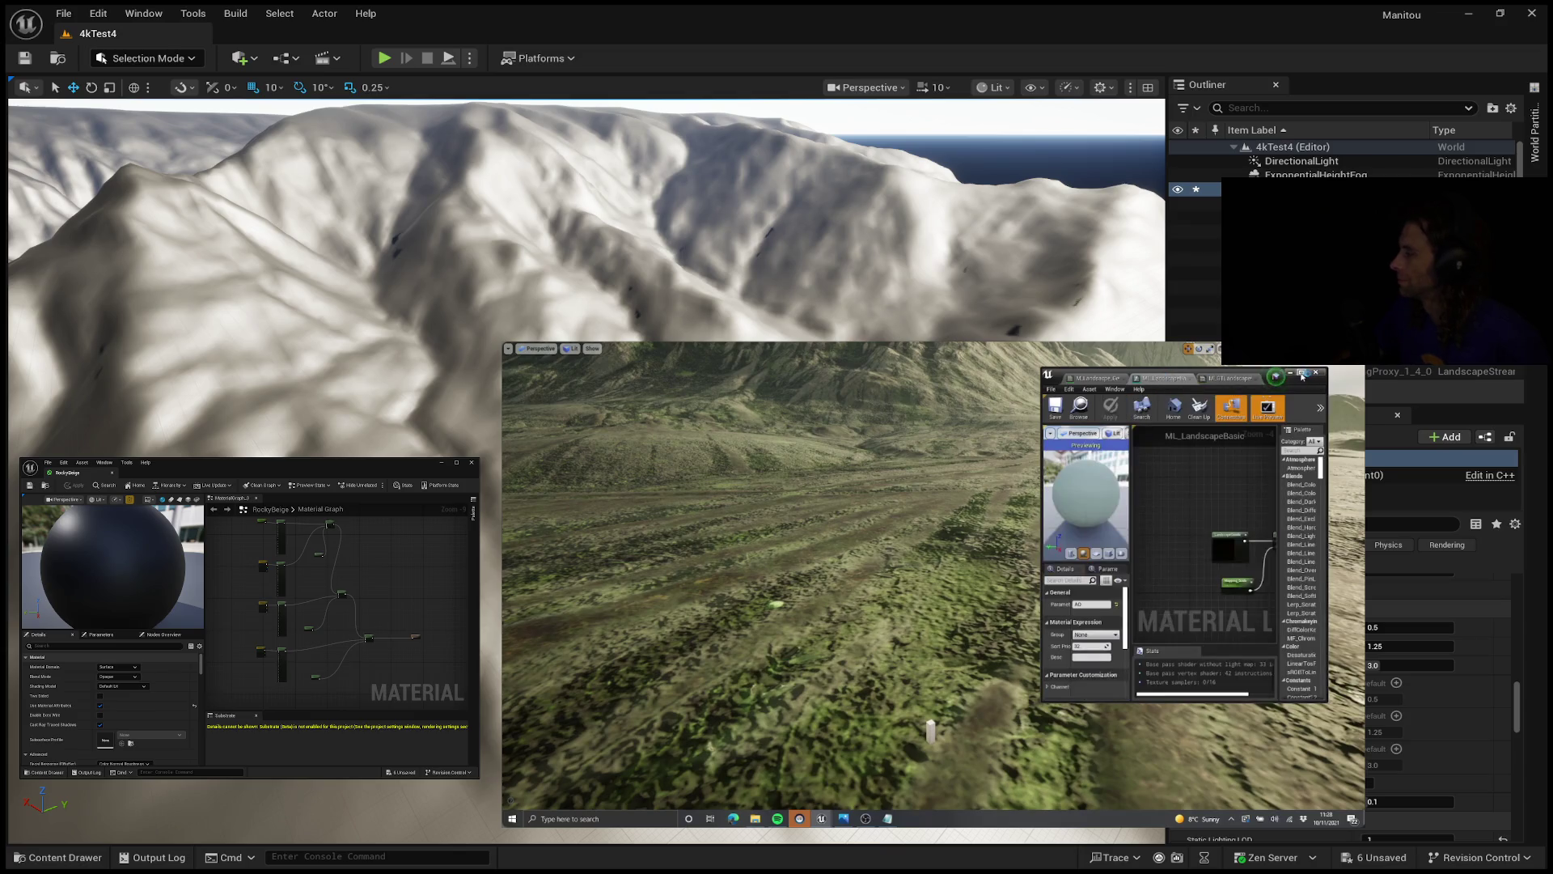
left_click(1300, 374)
scroll(981, 508, "up", 2)
key("ctrl+a")
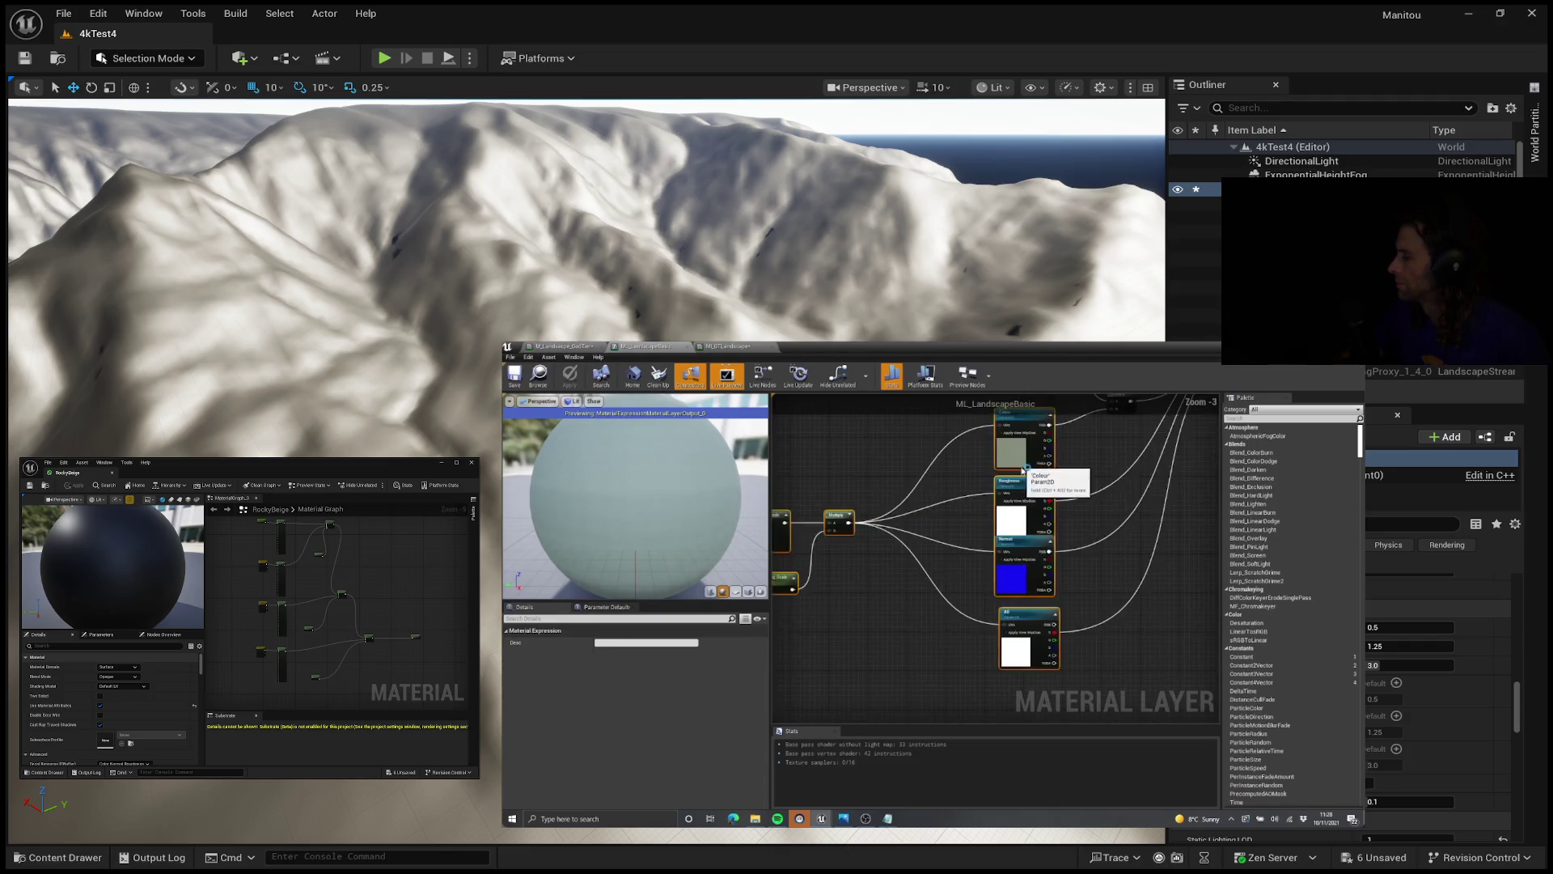
left_click(1078, 545)
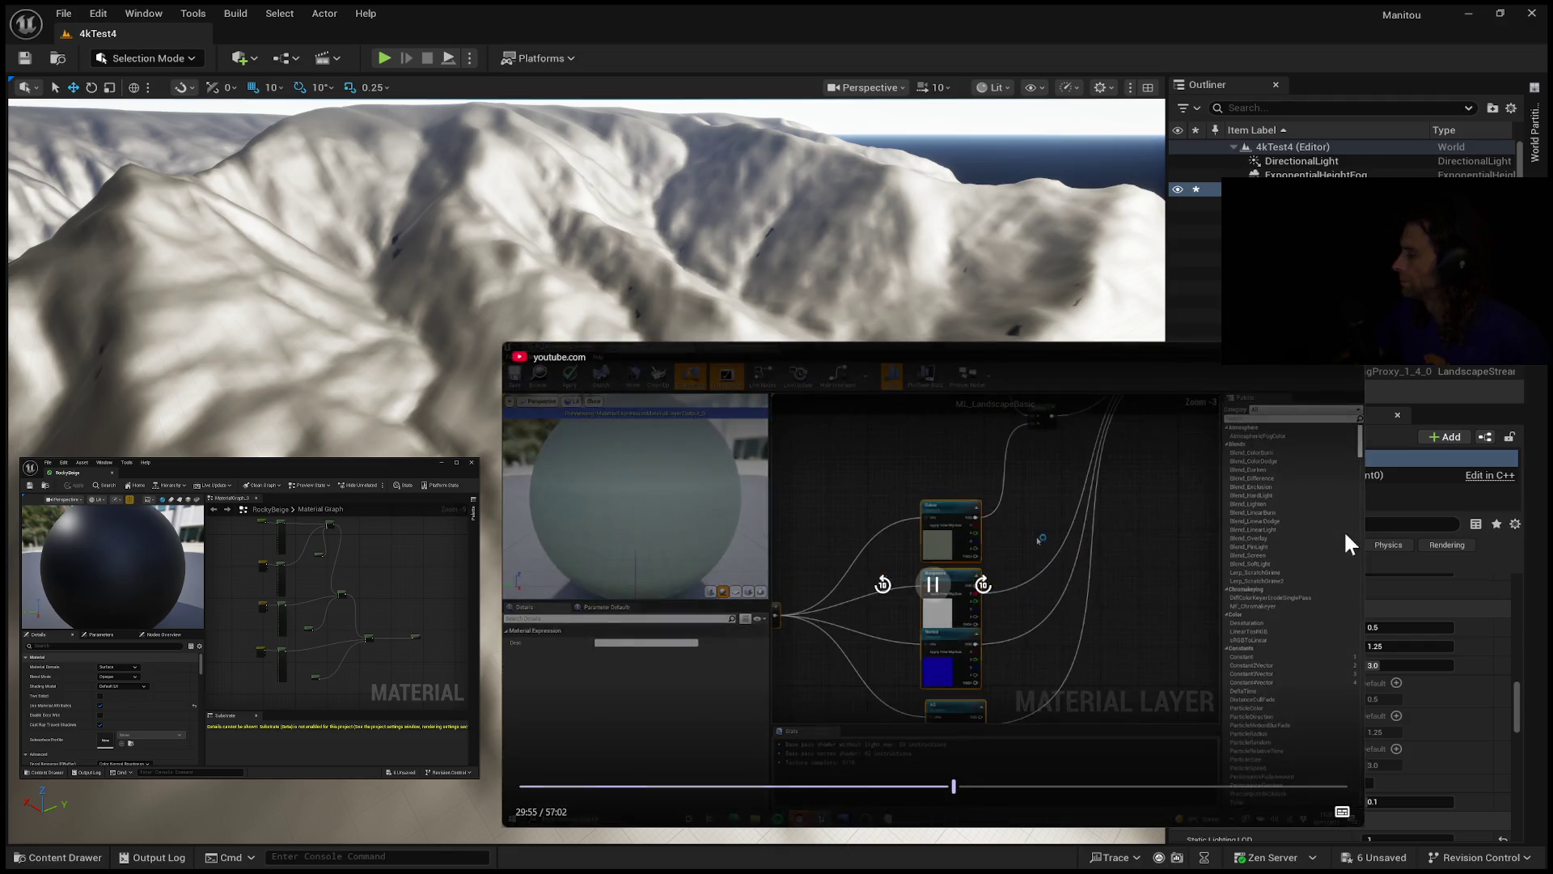
key("ctrl+z")
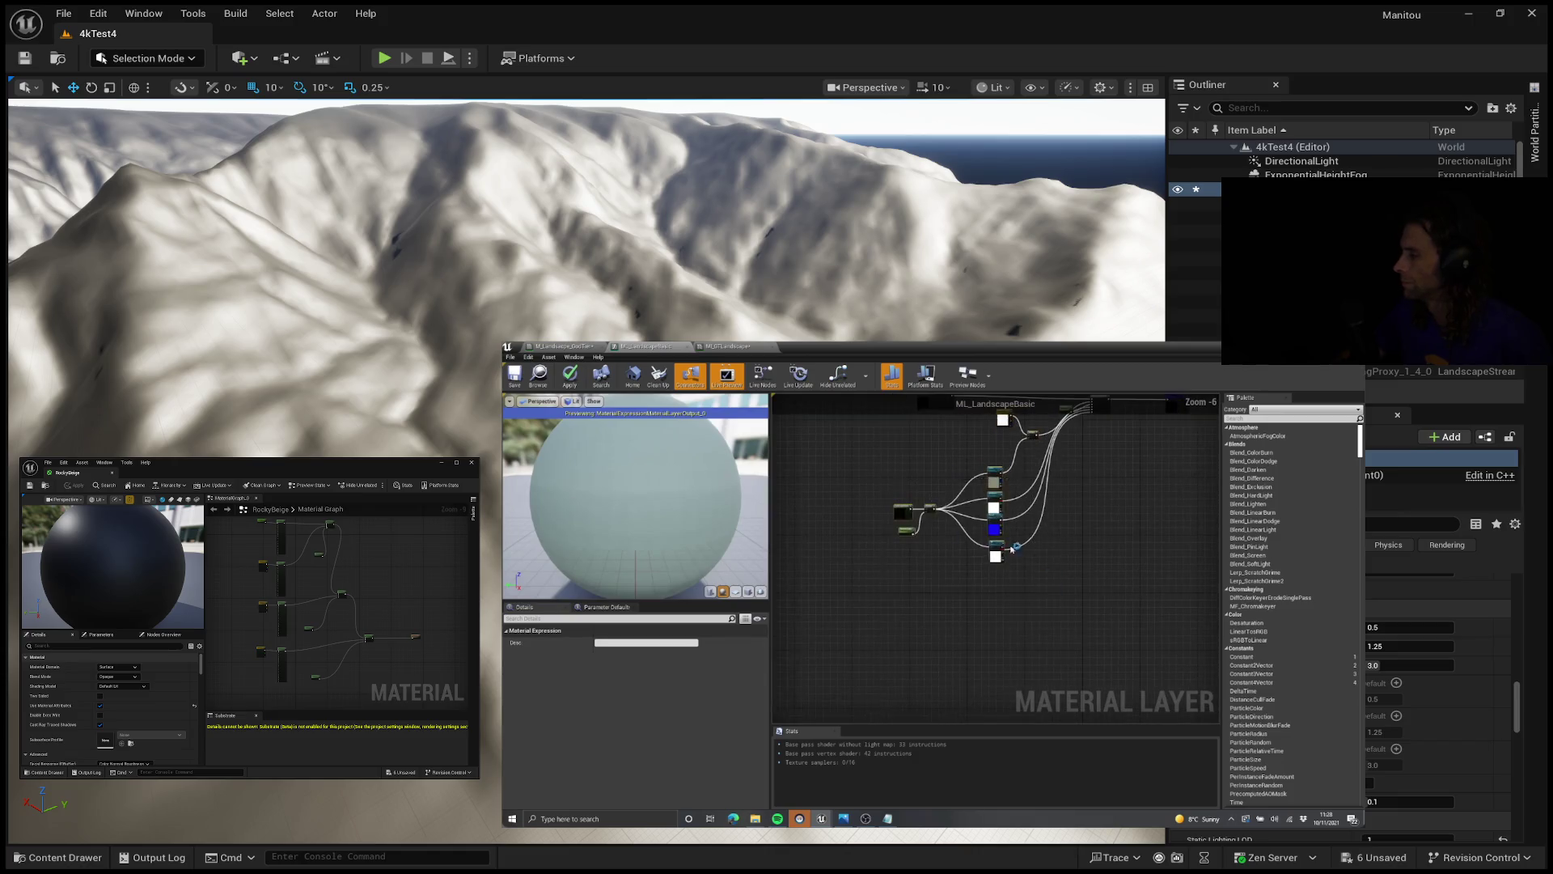
key("ctrl+z")
key("ctrl+z")
key("ctrl+z")
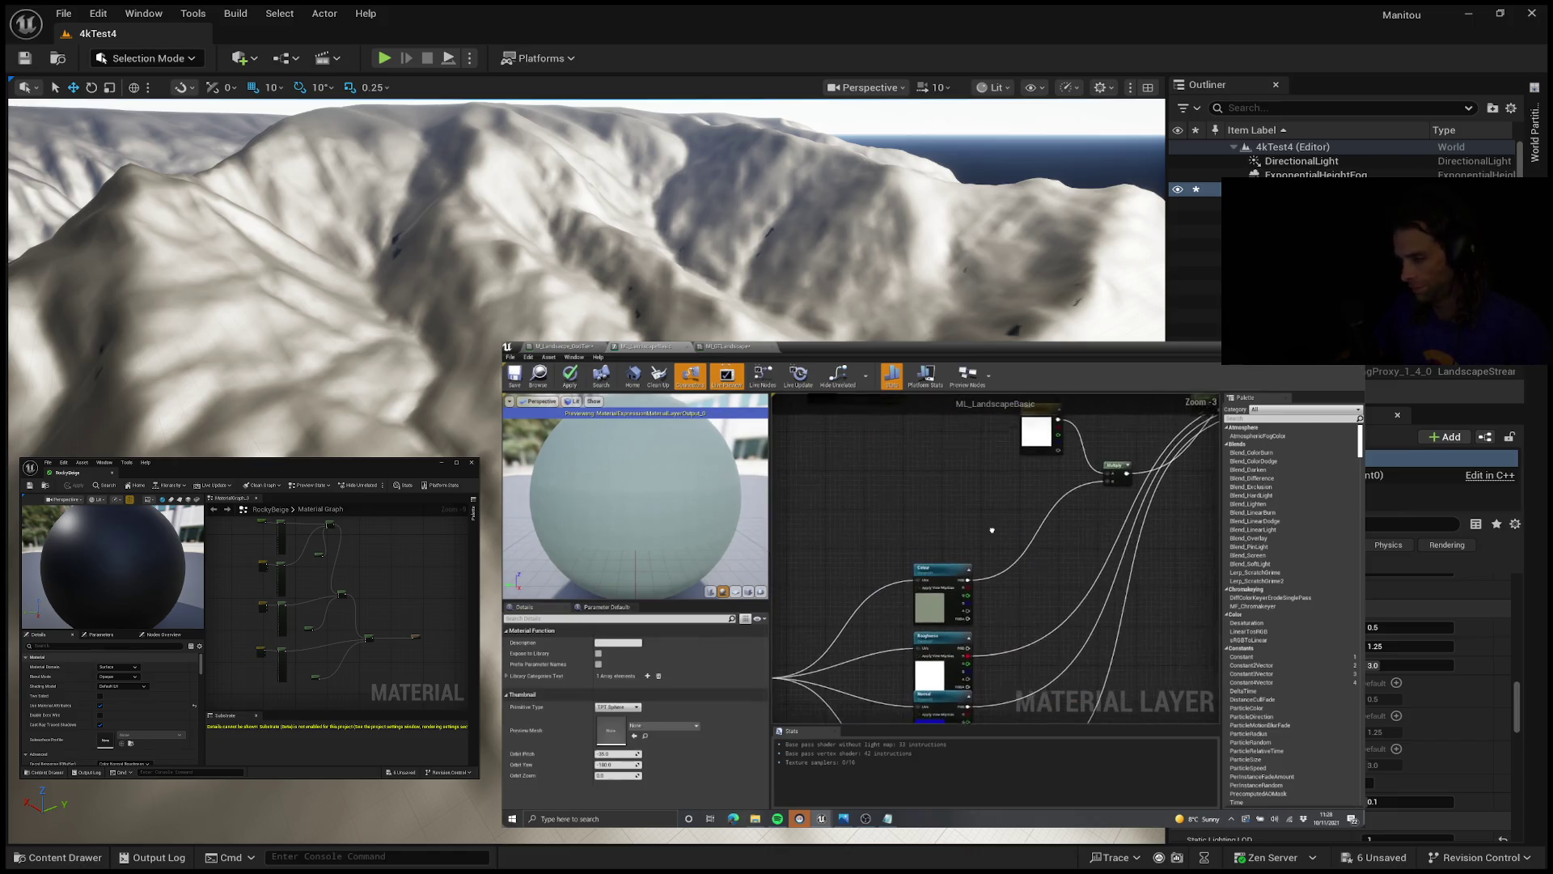
key("ctrl+z")
key("ctrl+z")
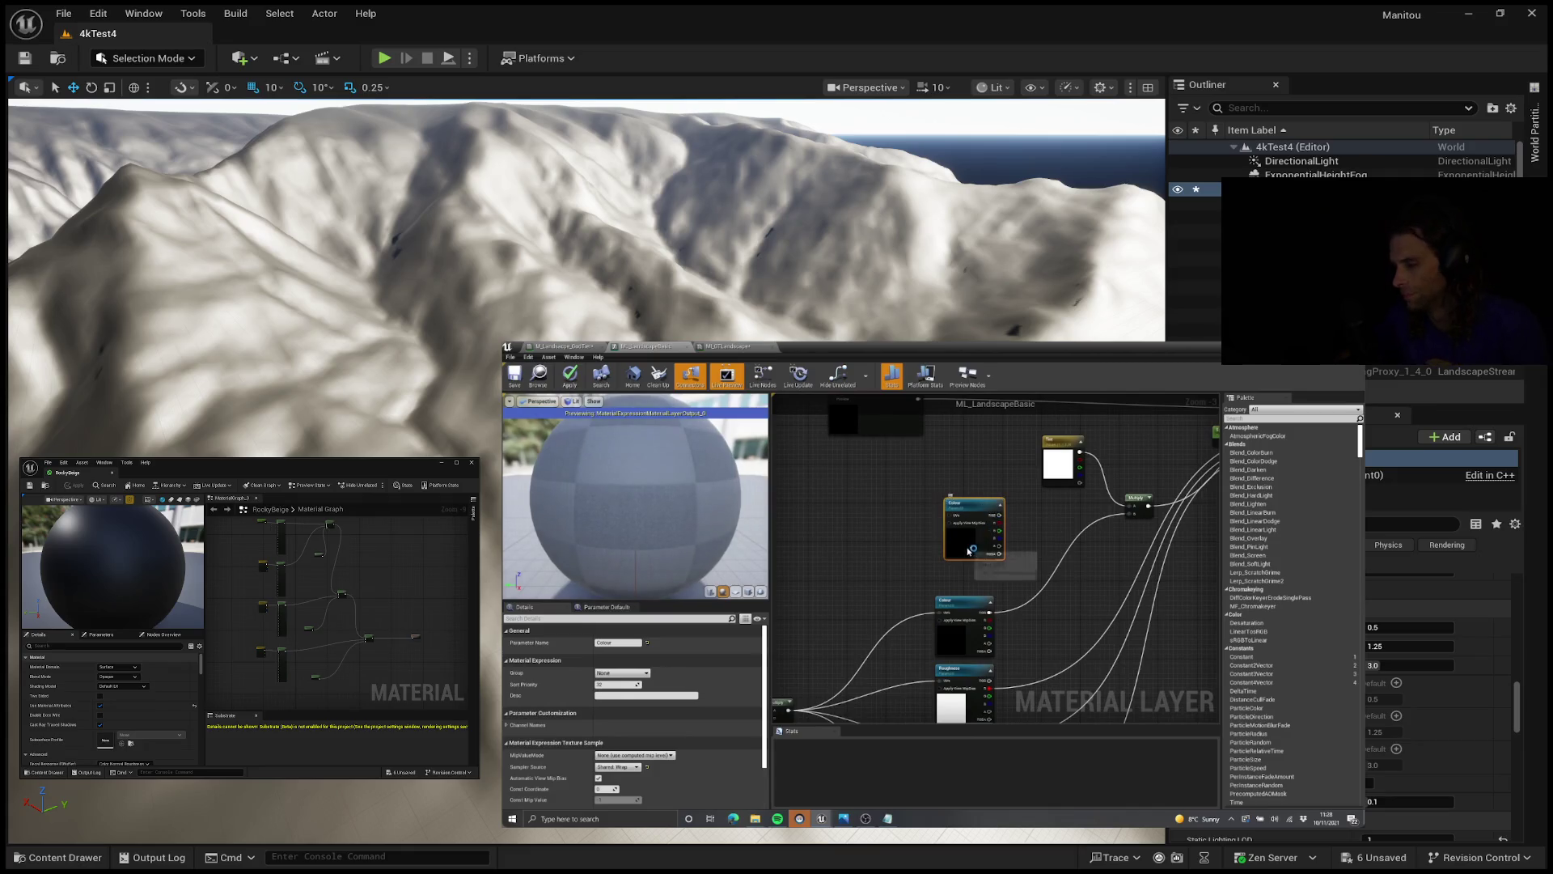
key("ctrl+z")
type("Detail")
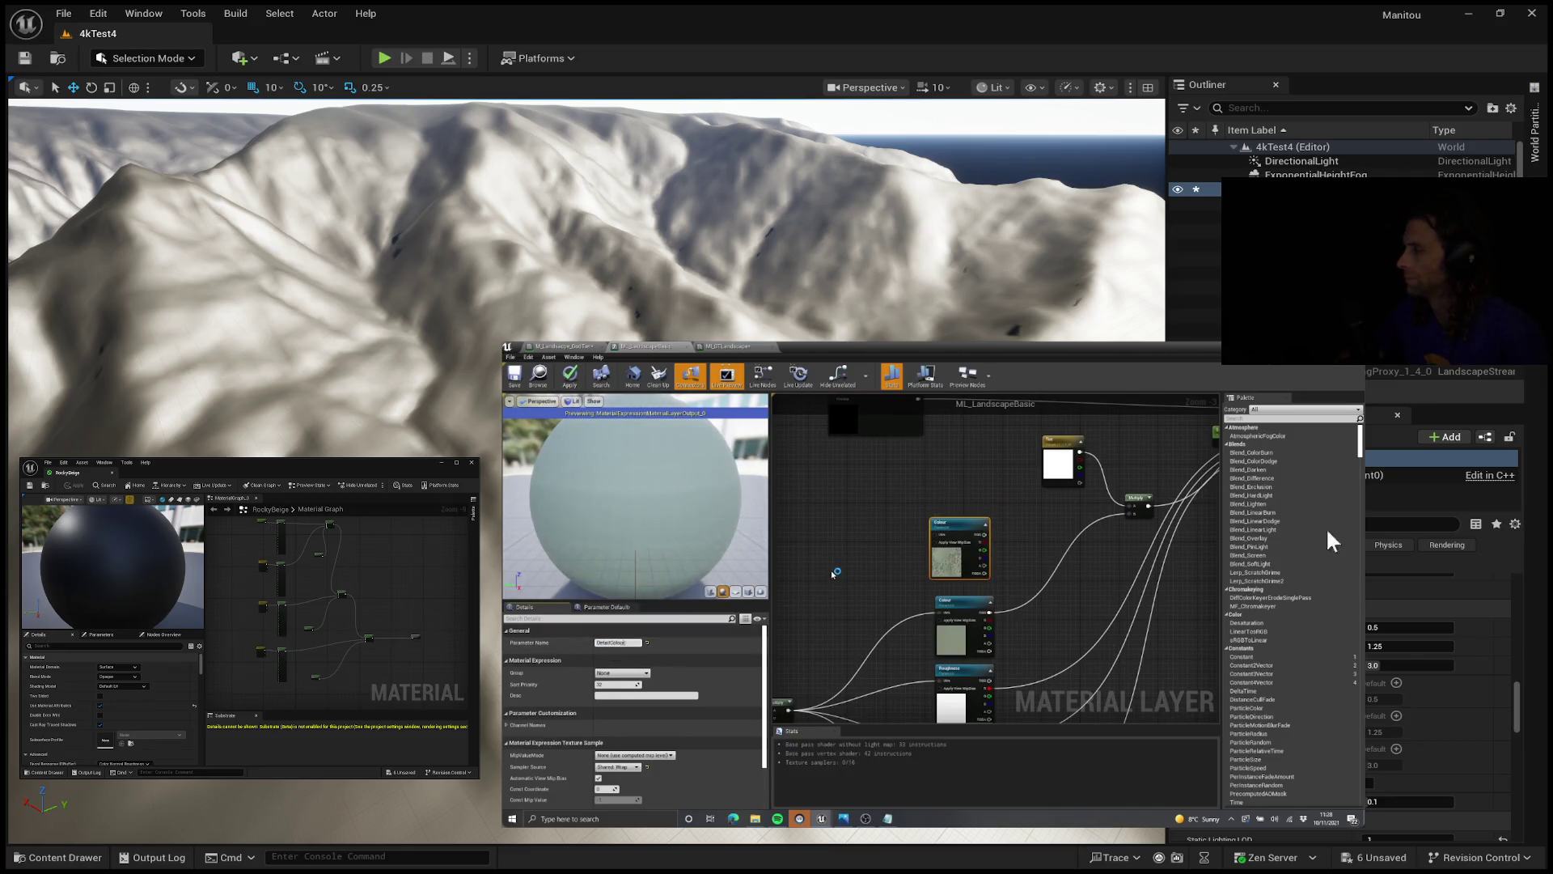
mouse_move(898, 477)
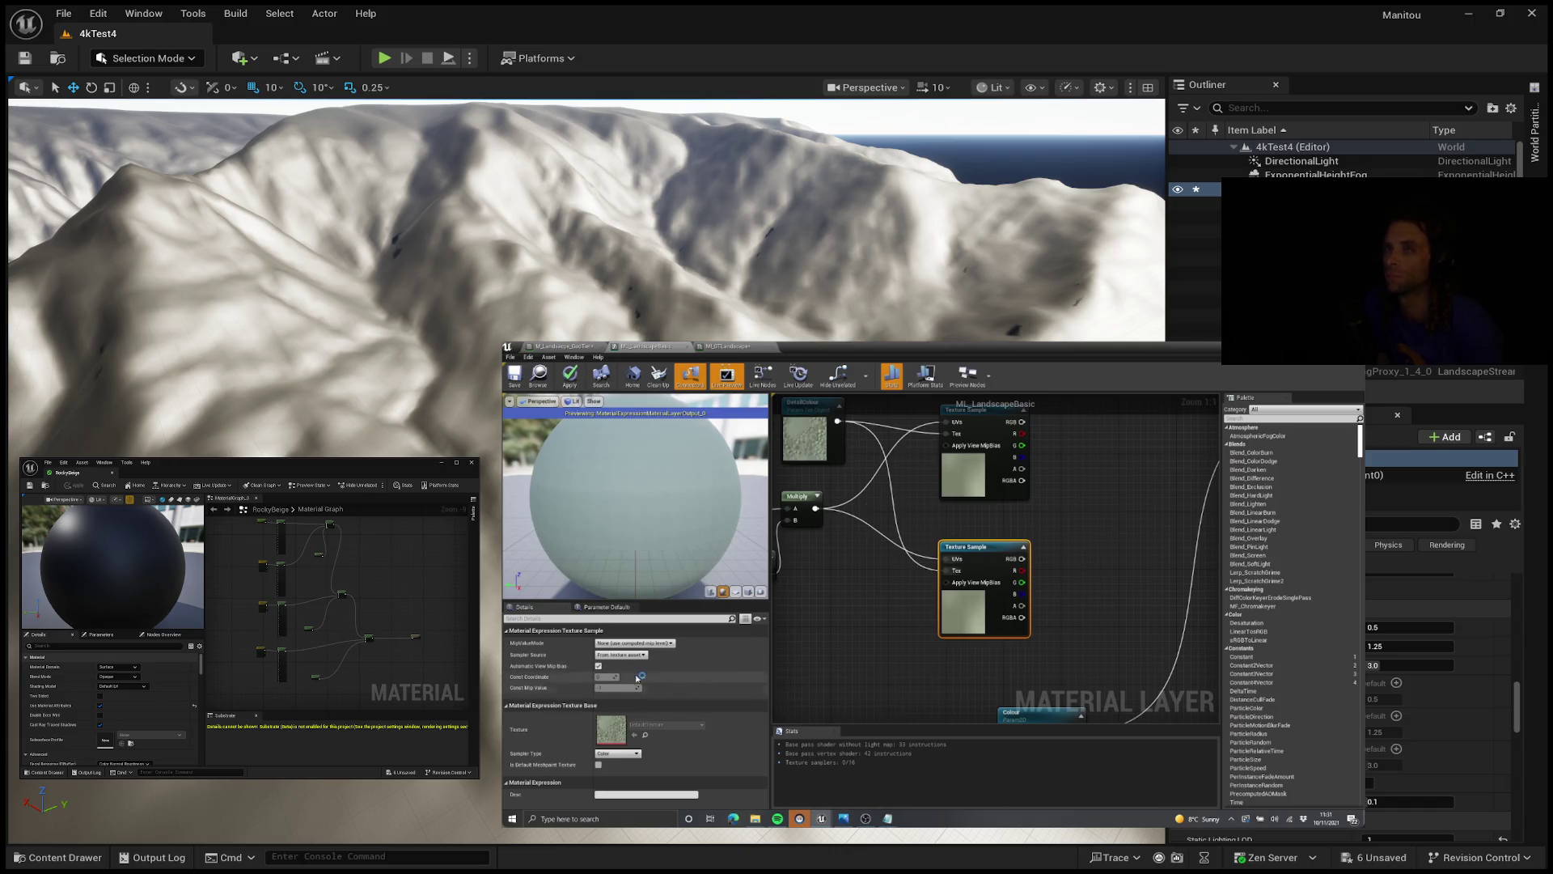
Step: Give the Texture Sample a Shared: Wrap sampler and MipBias mip mode, then open the DetailColour texture
scroll(1090, 581, "down", 5)
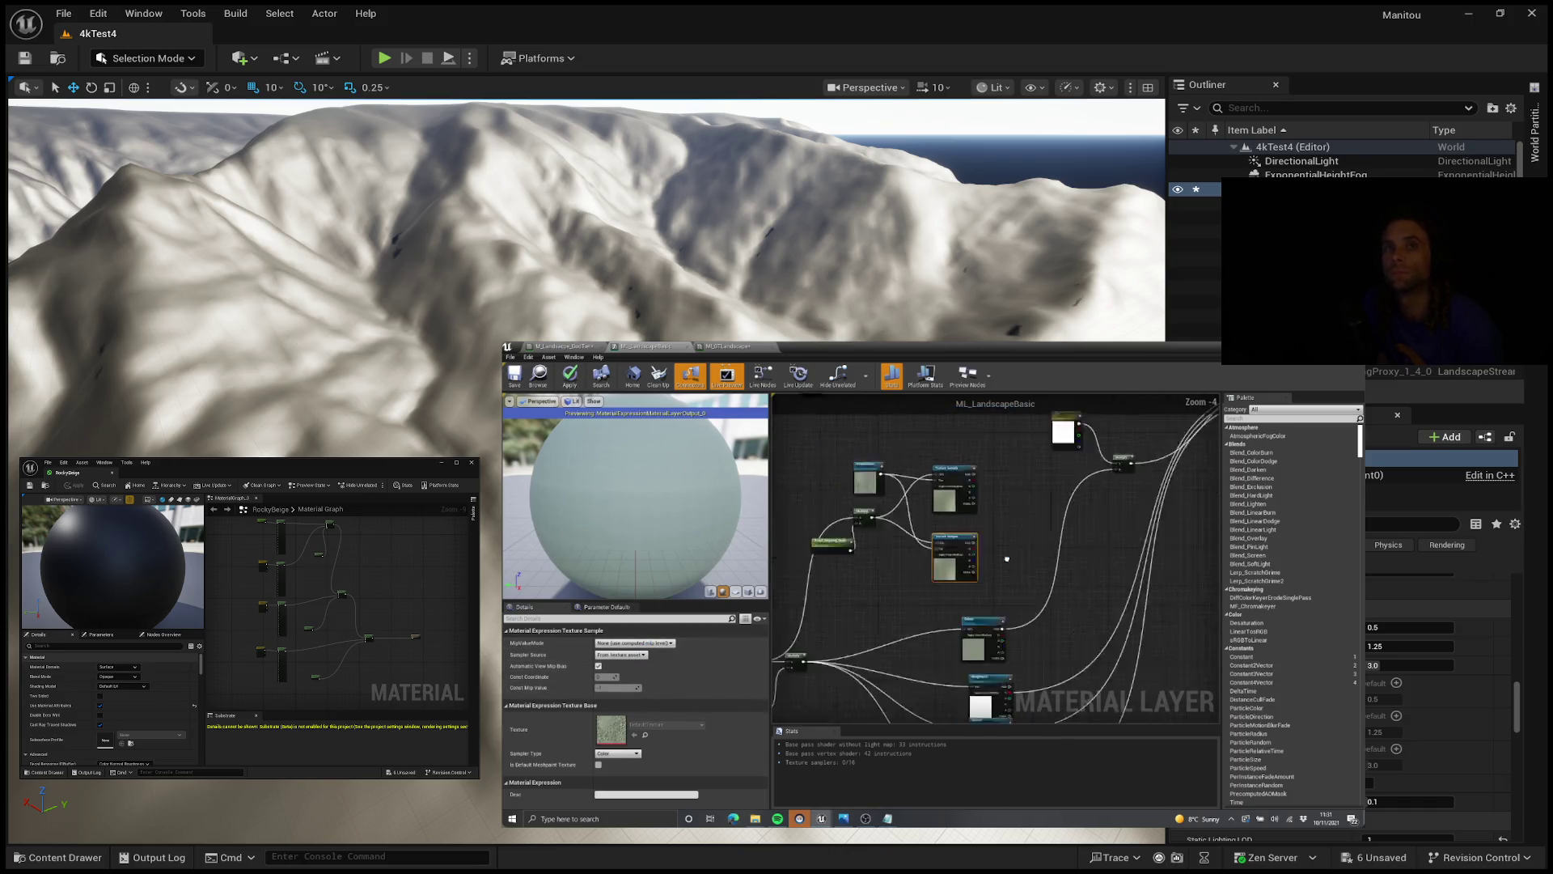
scroll(1006, 558, "up", 3)
left_click(622, 654)
left_click(616, 676)
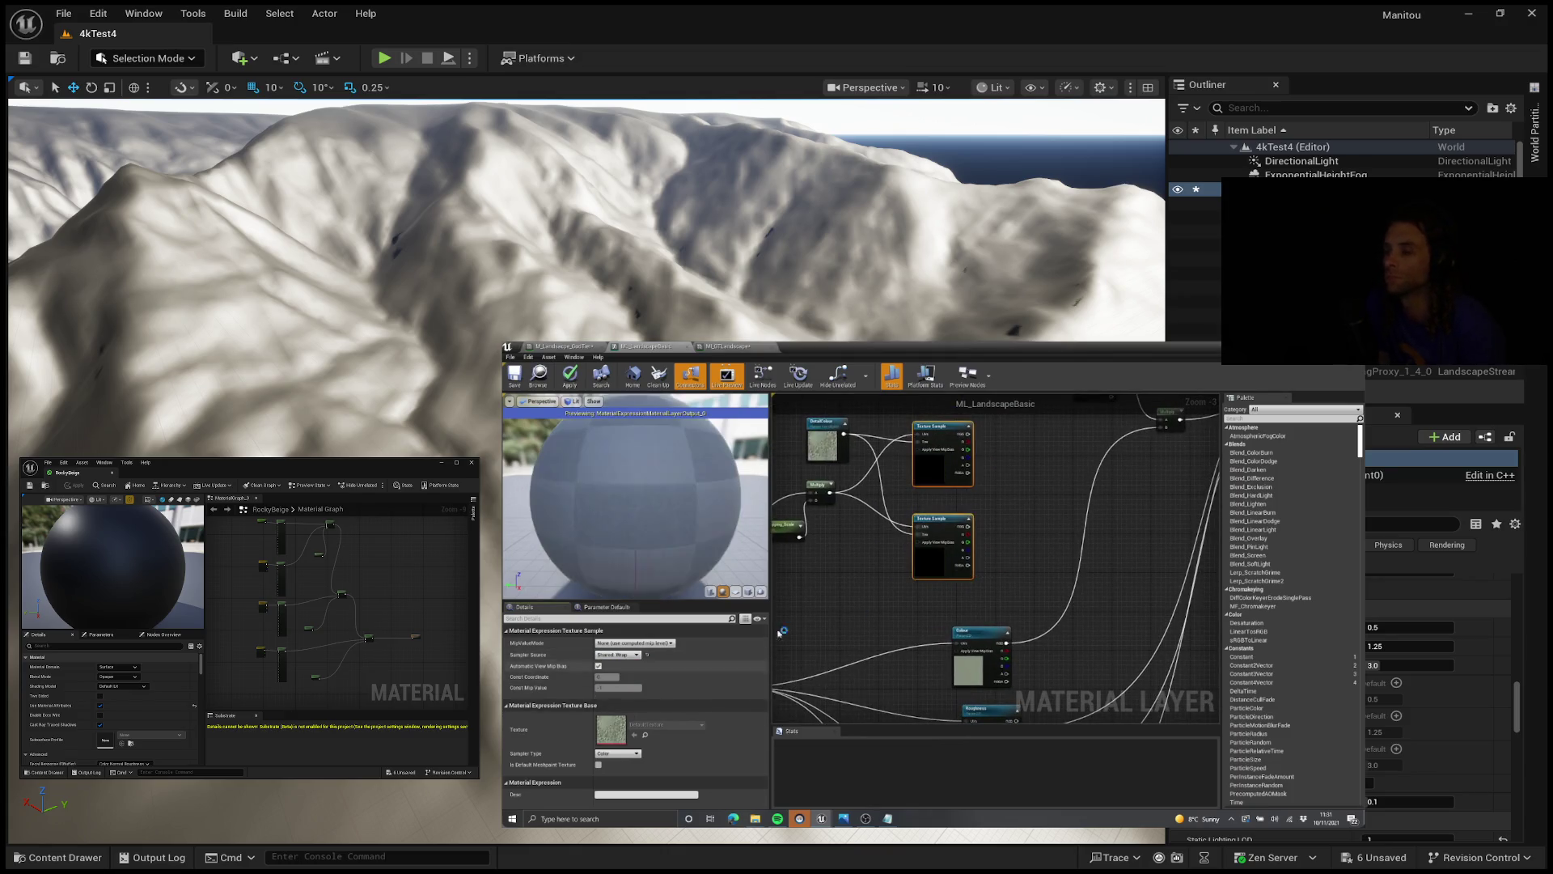
left_click_drag(1045, 593, 1022, 510)
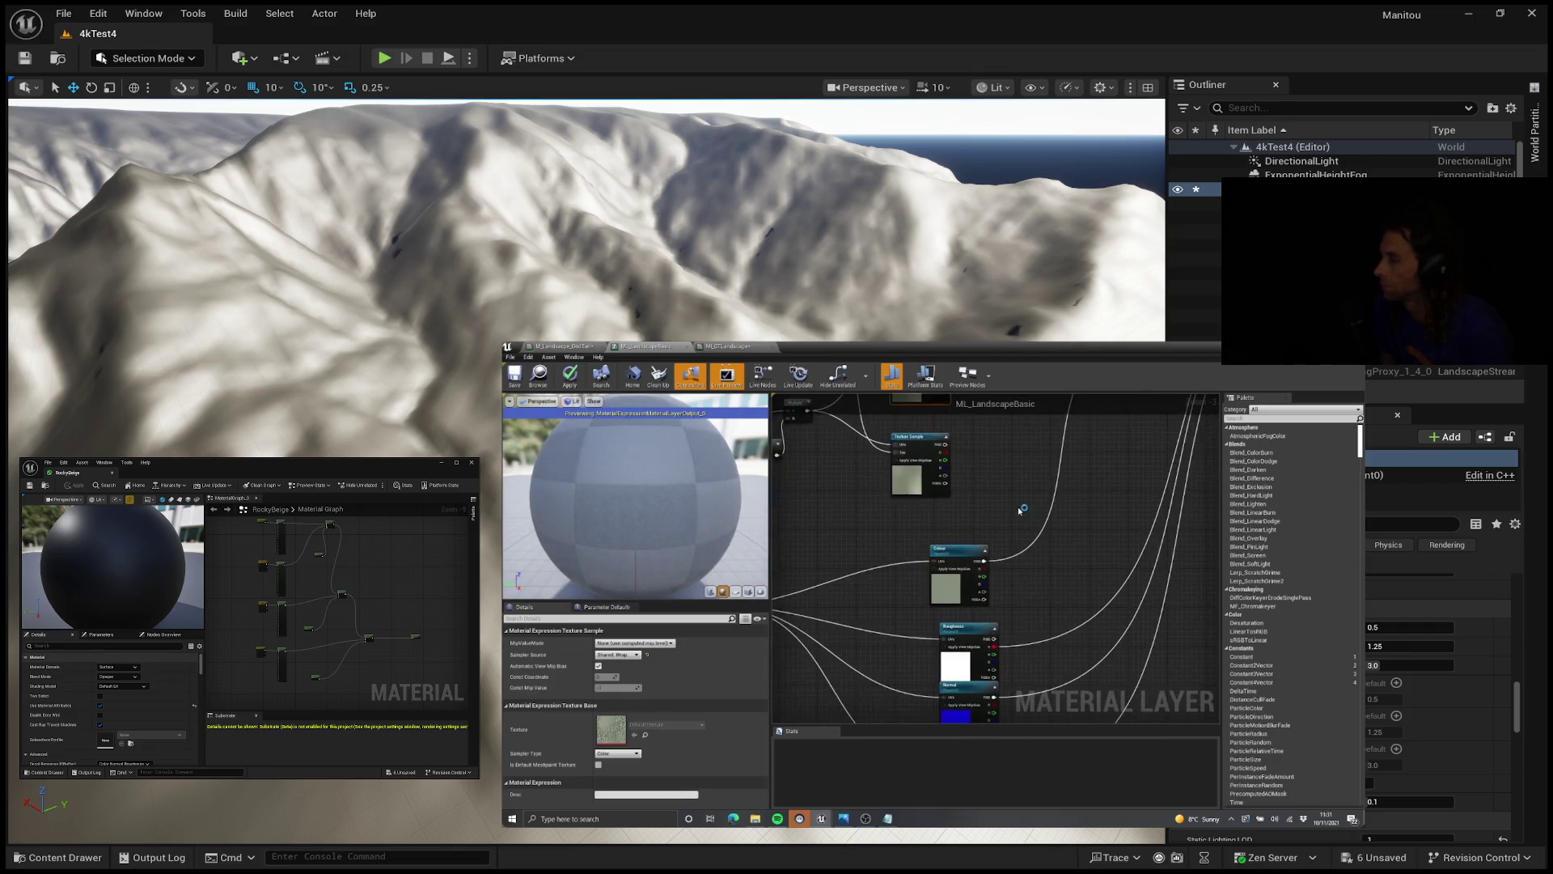
scroll(906, 559, "up", 4)
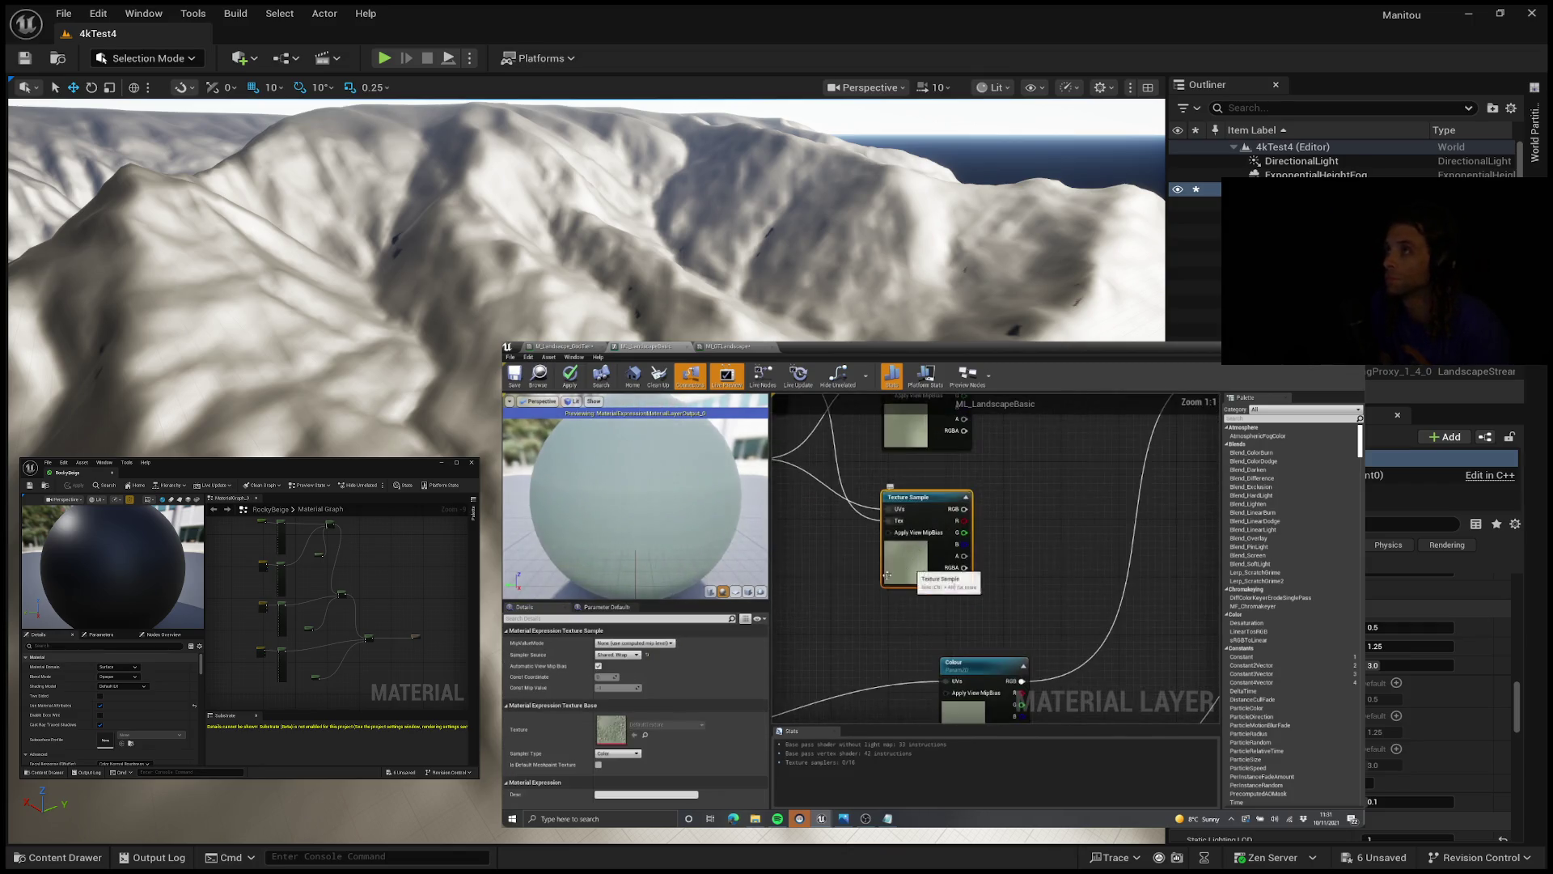
left_click(638, 643)
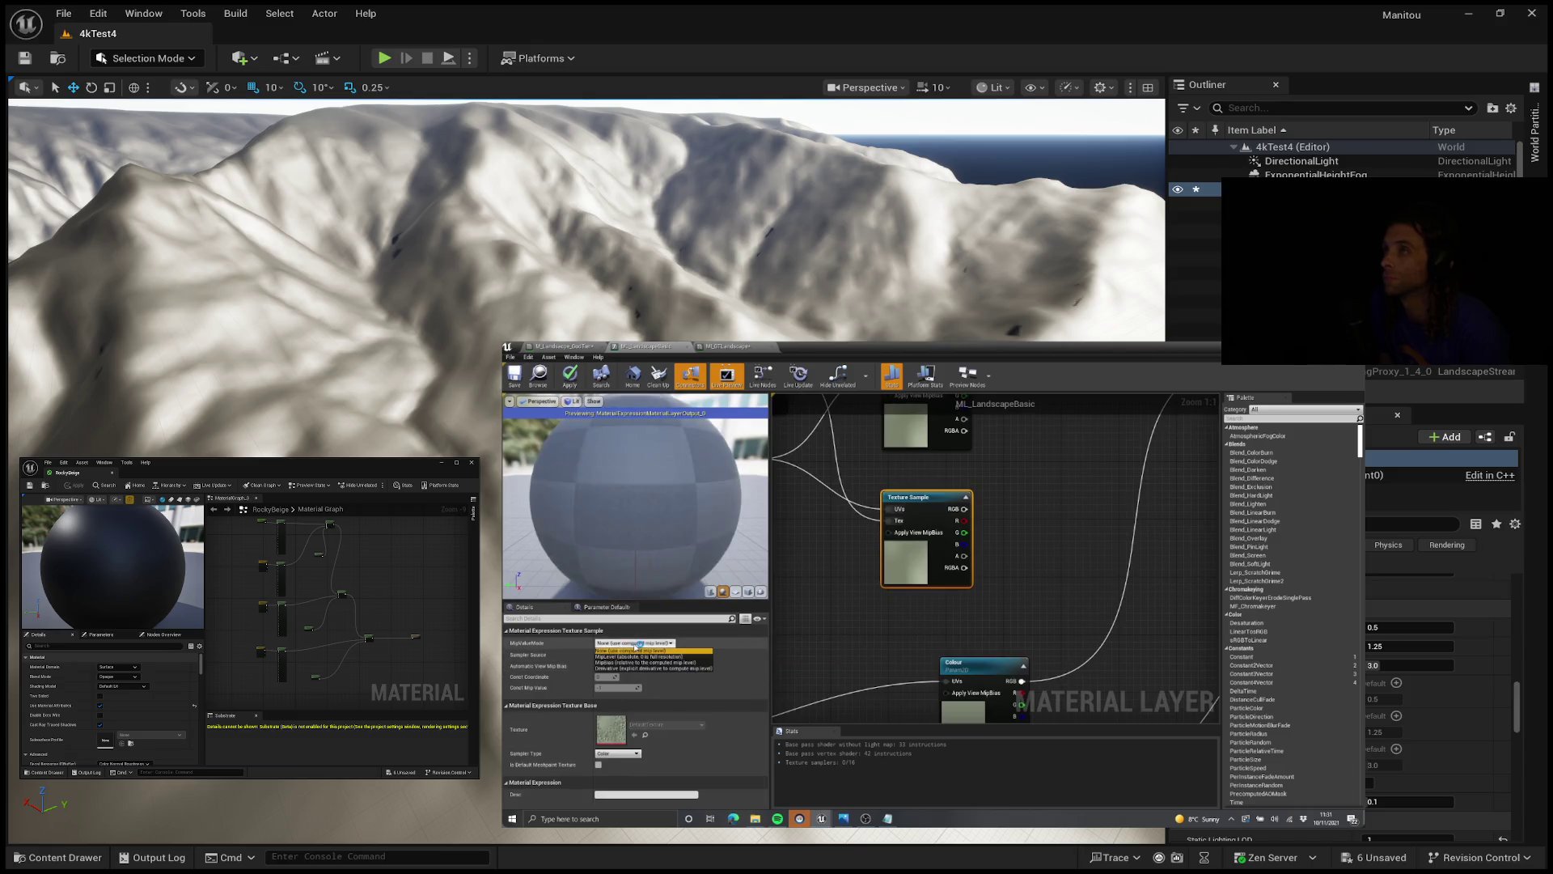
left_click(639, 661)
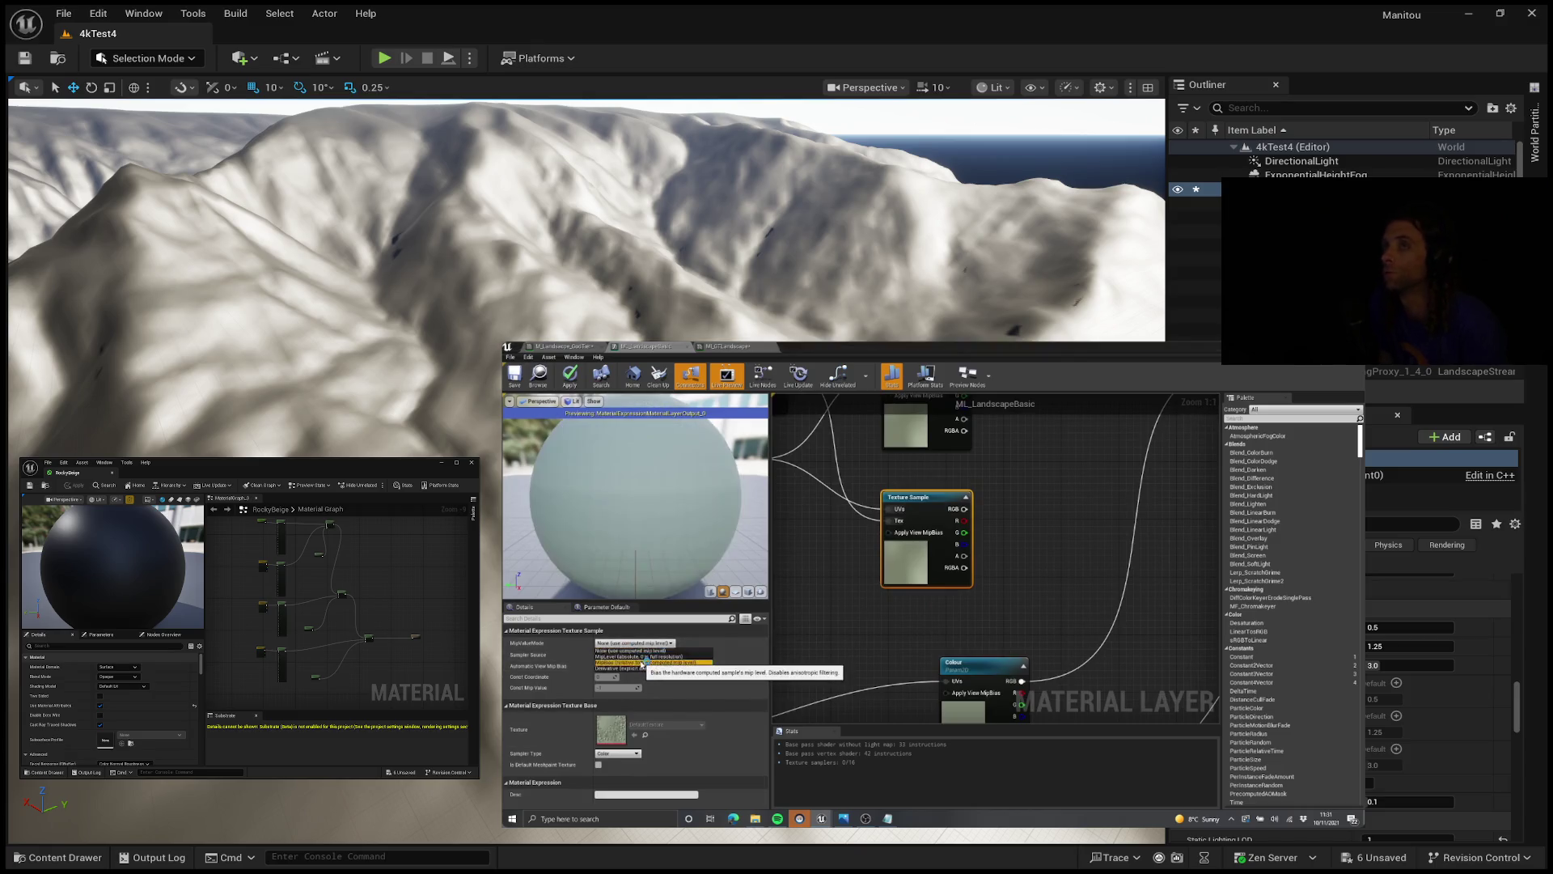
scroll(887, 619, "down", 2)
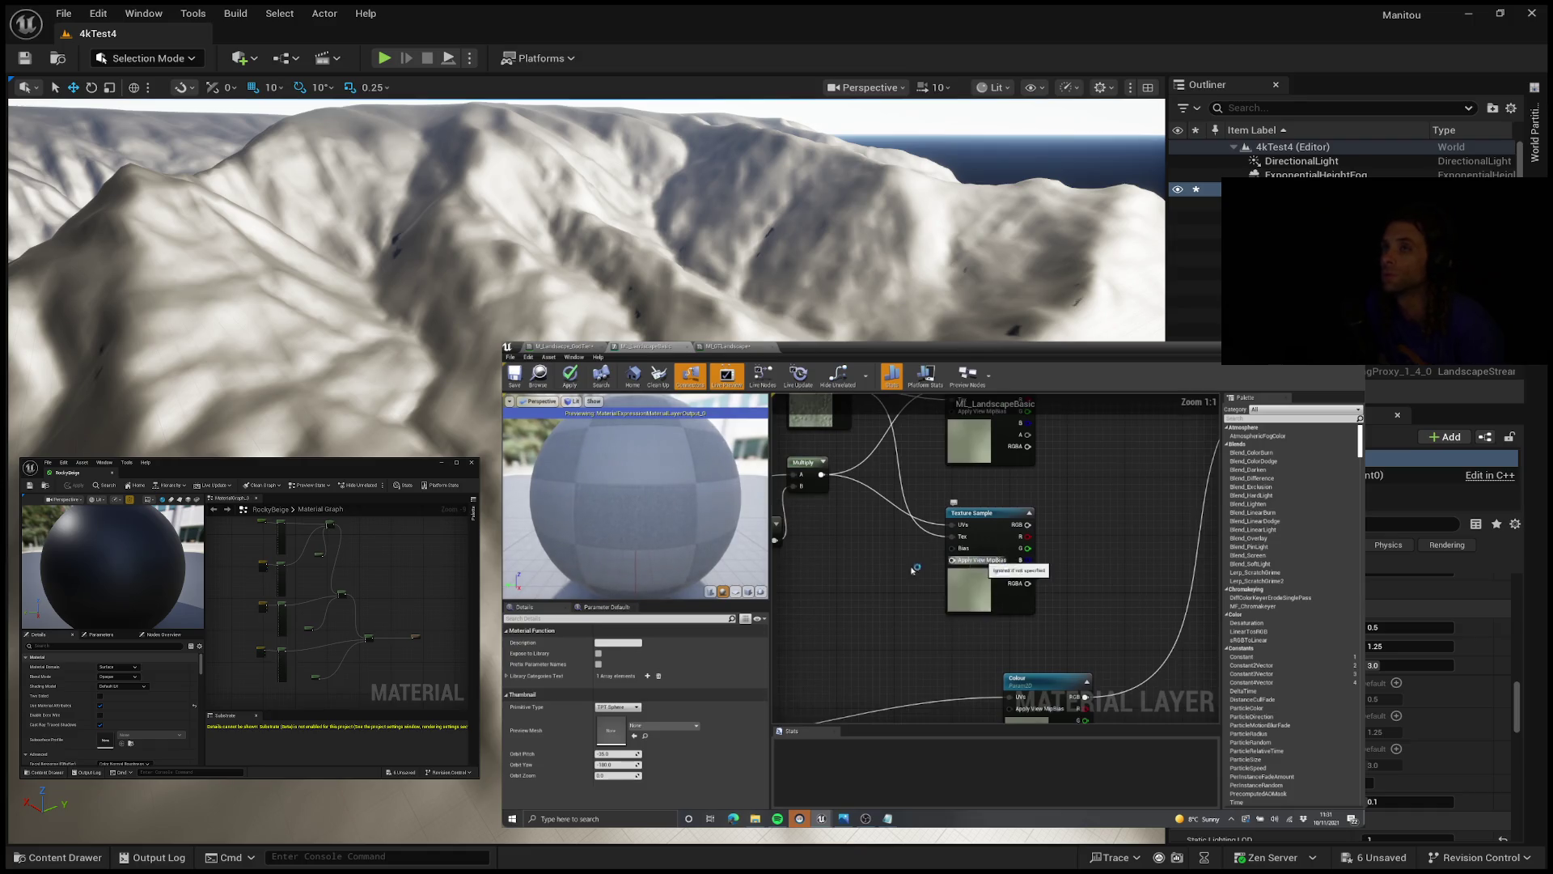
left_click(919, 587)
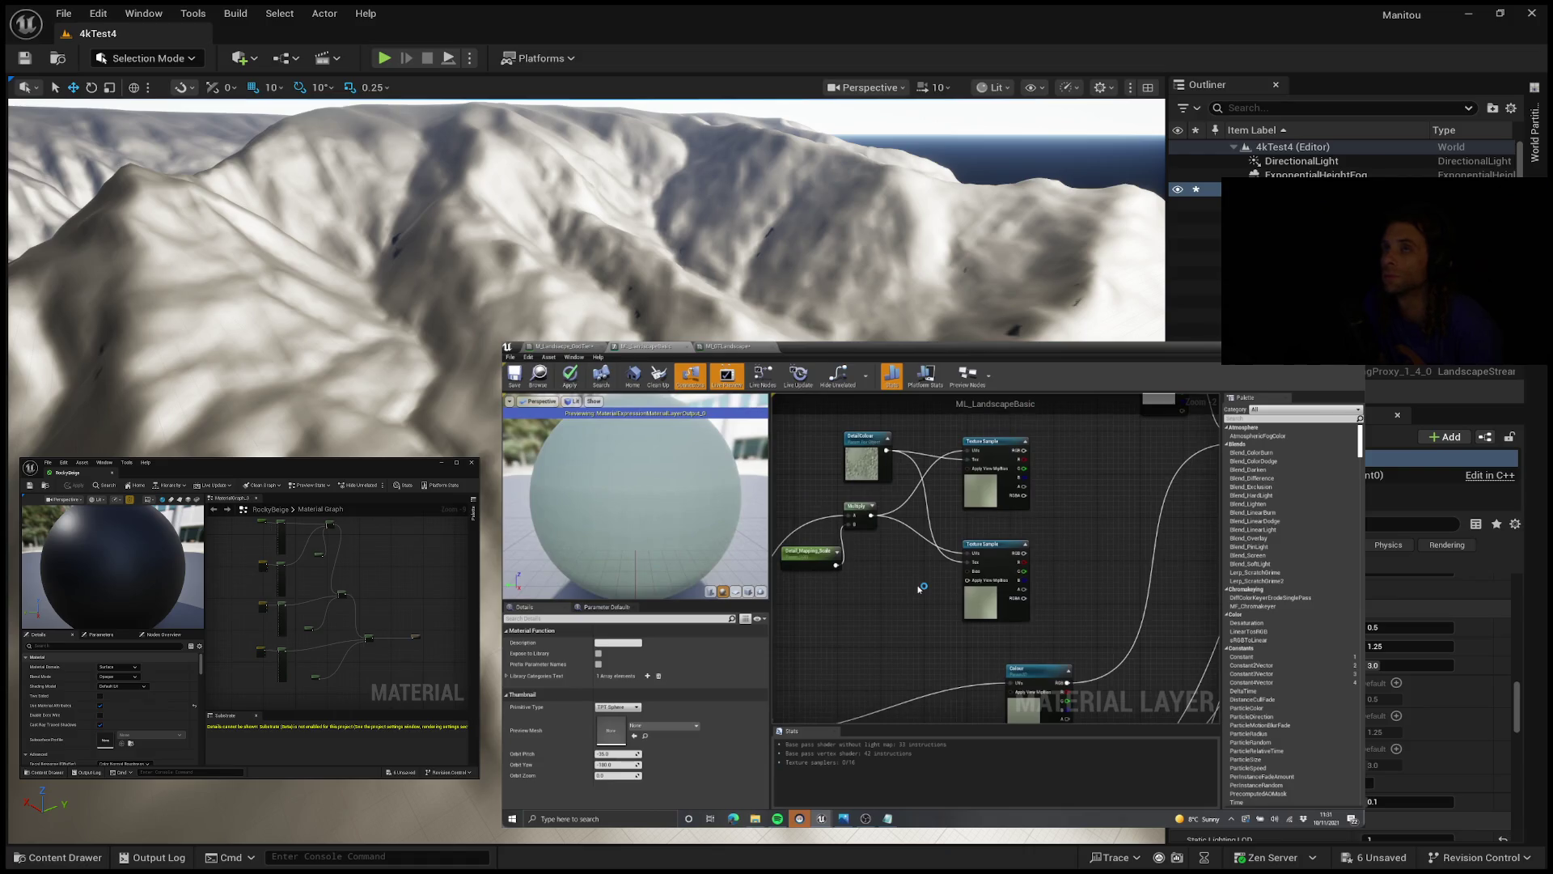
double_click(862, 461)
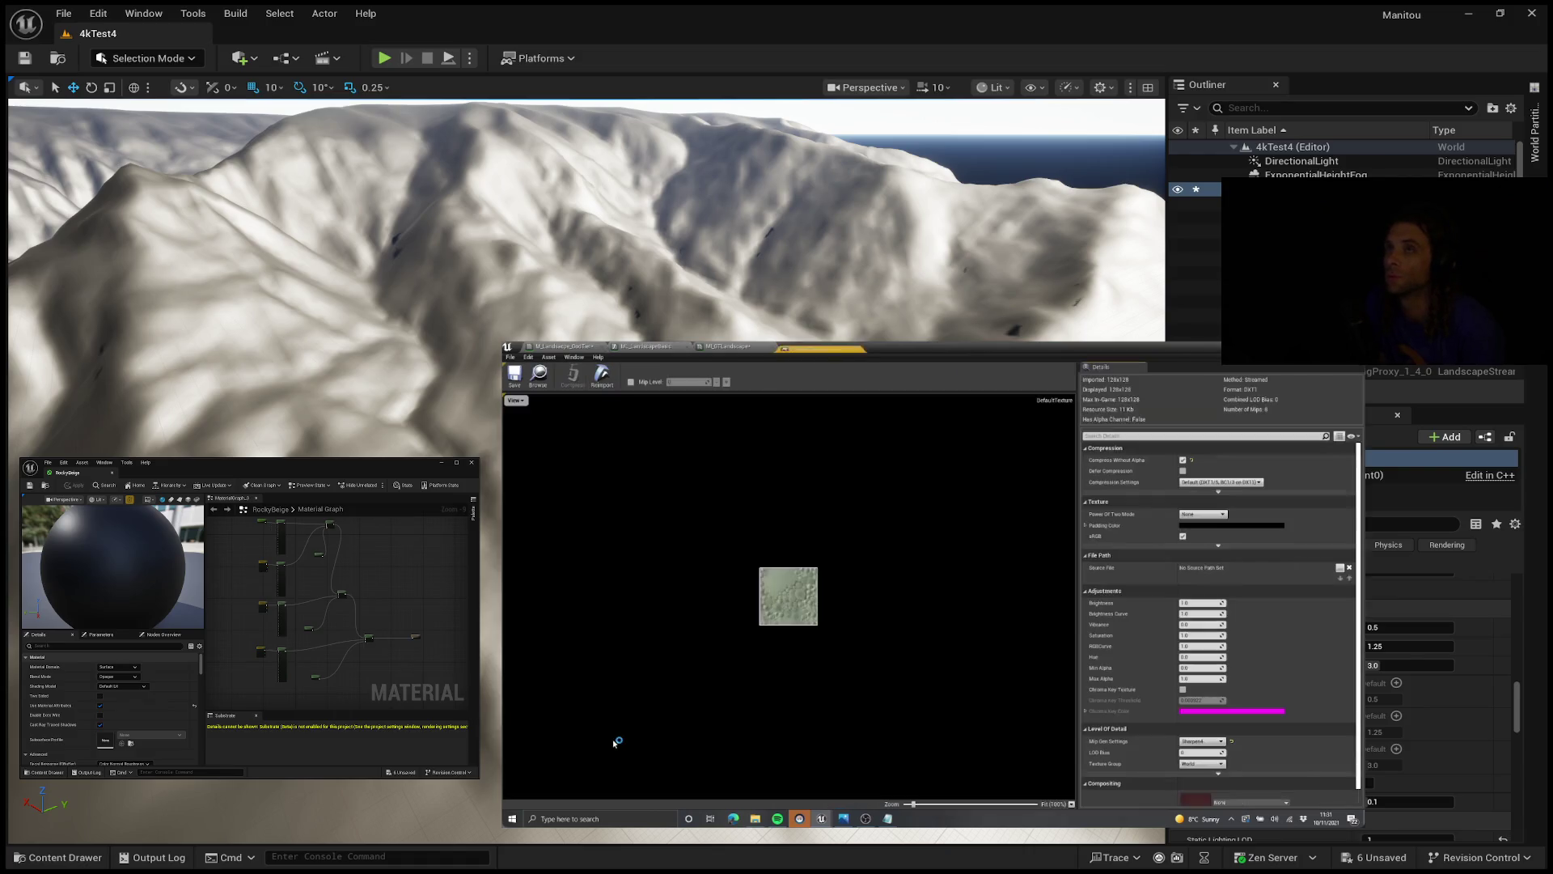
Step: Zoom into the DetailColour texture preview, step it down to mip level 4, then close it
scroll(771, 581, "up", 1)
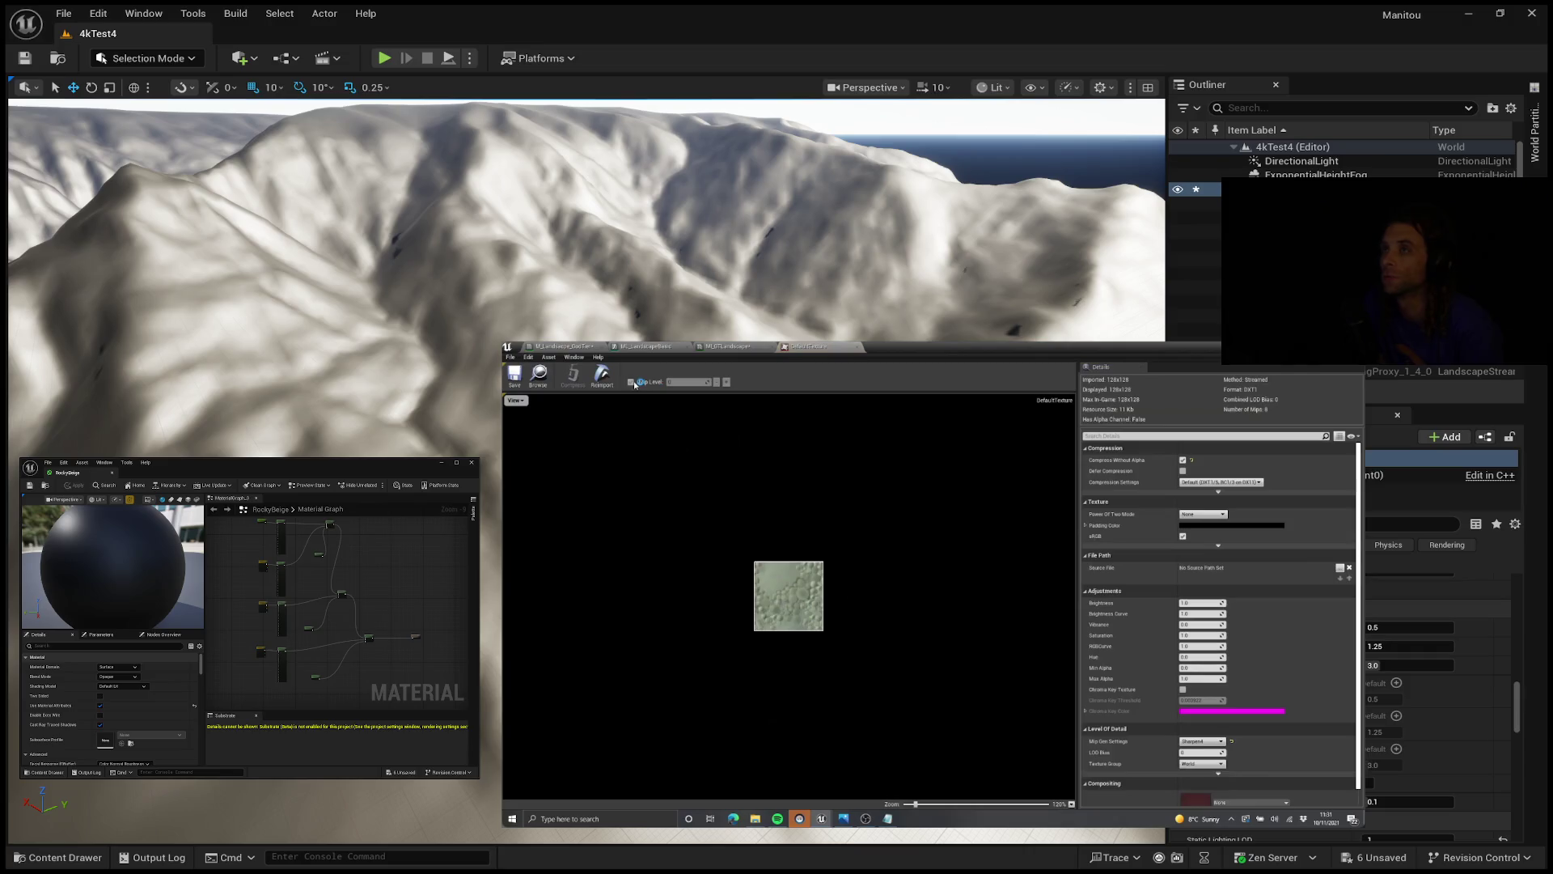
scroll(785, 619, "up", 6)
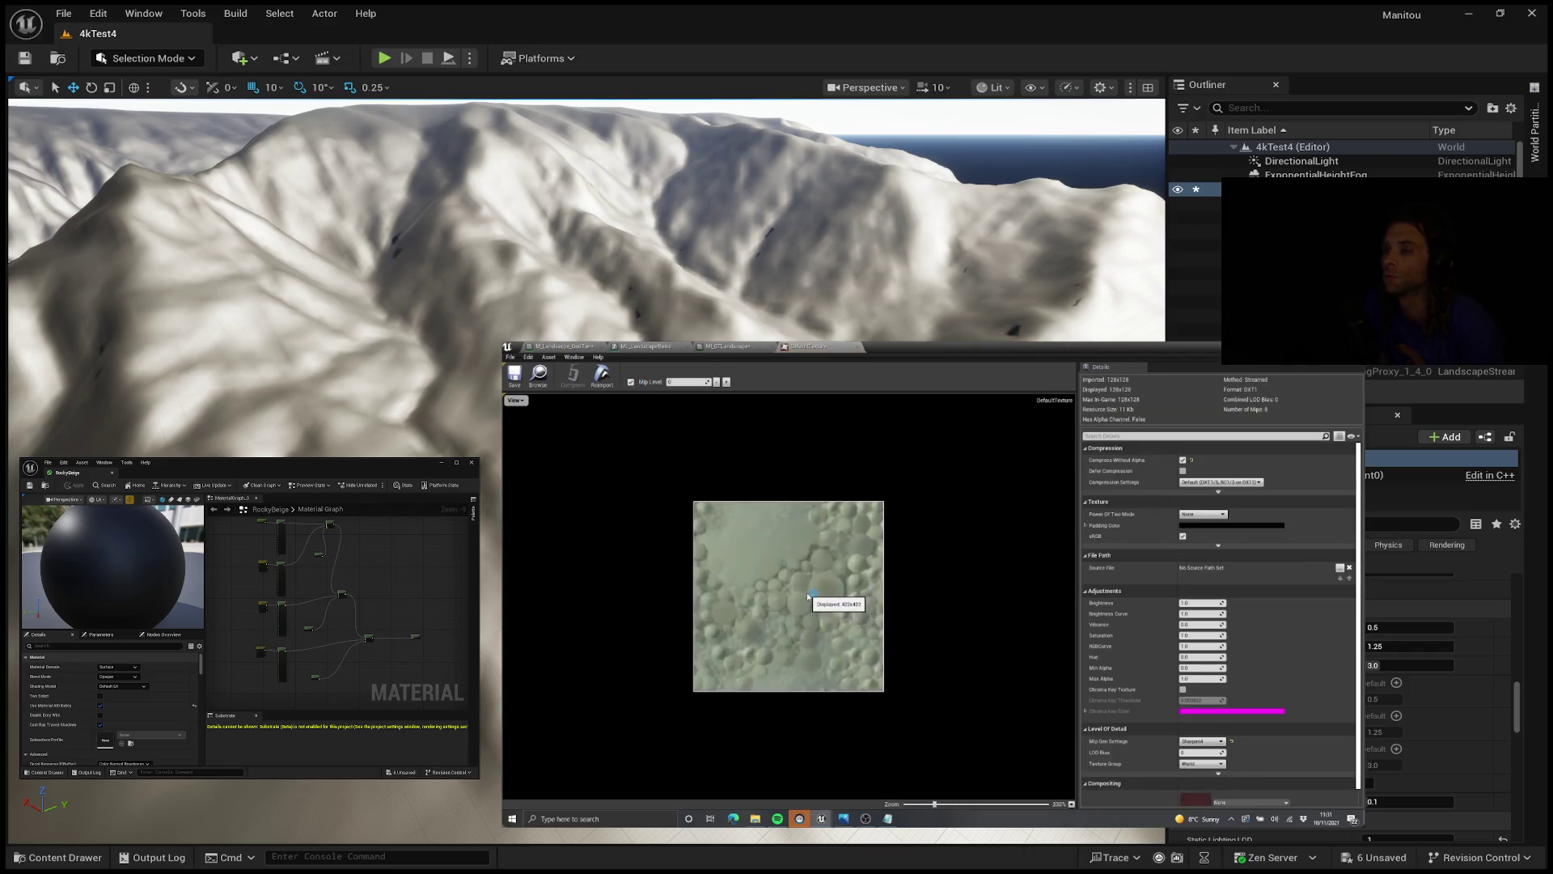
scroll(809, 593, "up", 5)
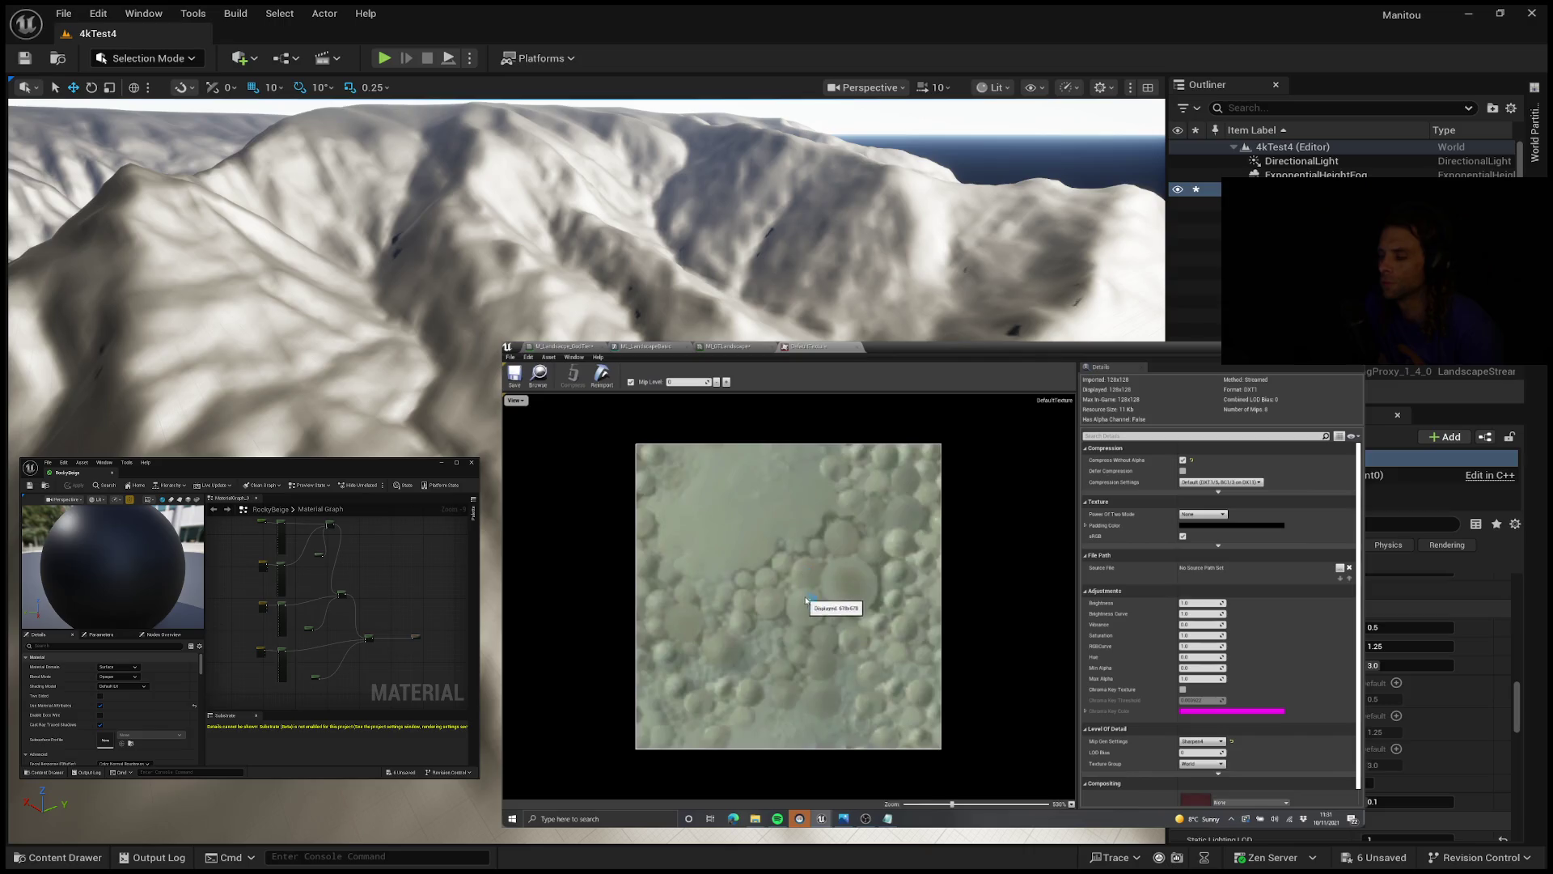
left_click(727, 383)
left_click(727, 383)
left_click(727, 383)
left_click(727, 383)
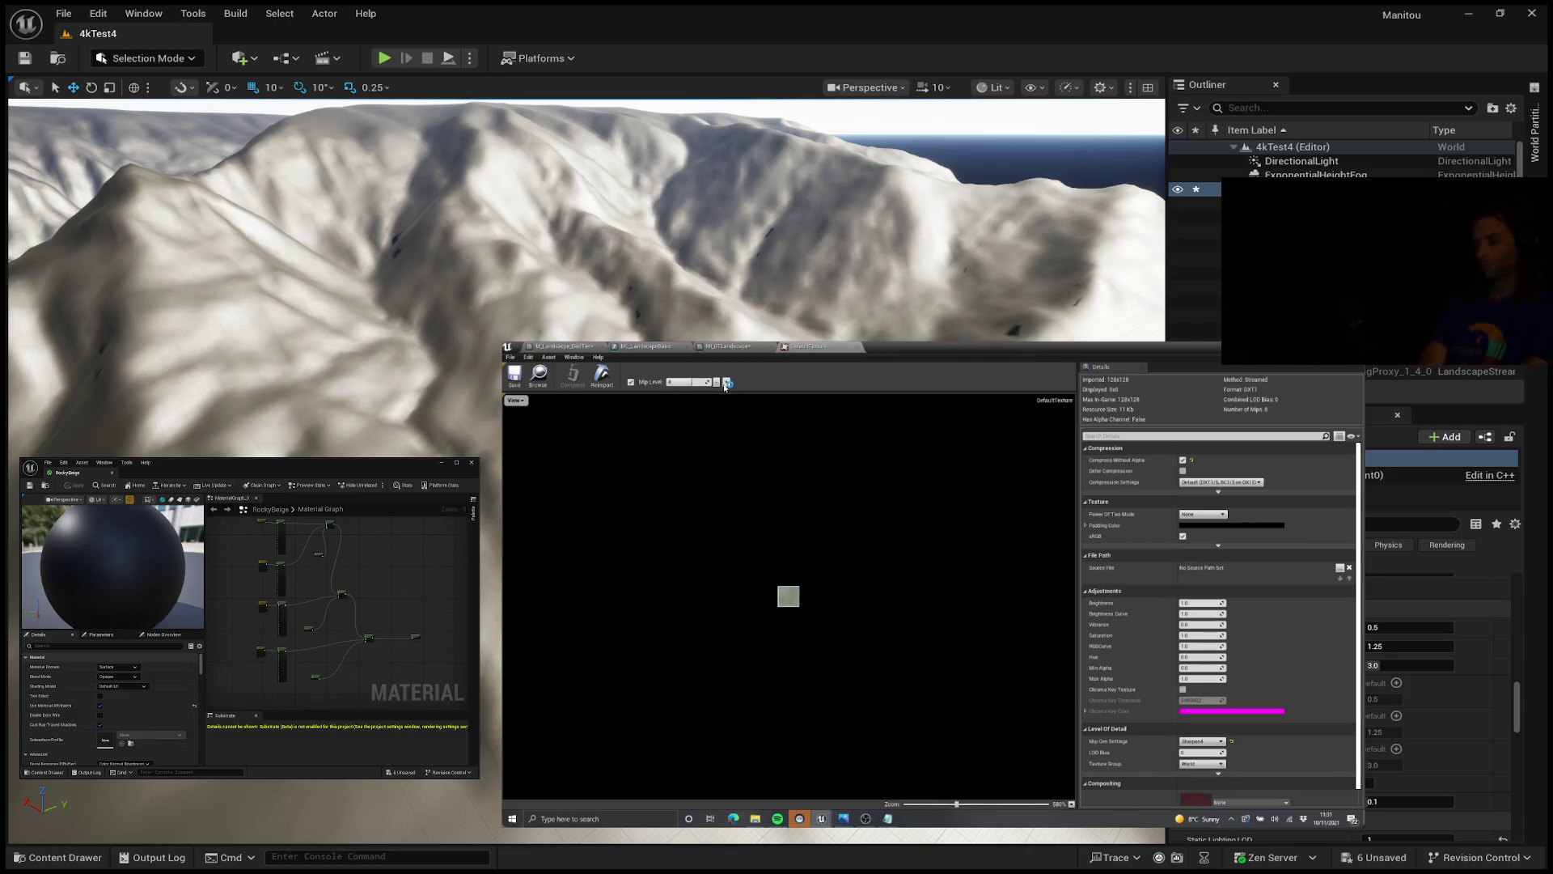
scroll(814, 525, "up", 1)
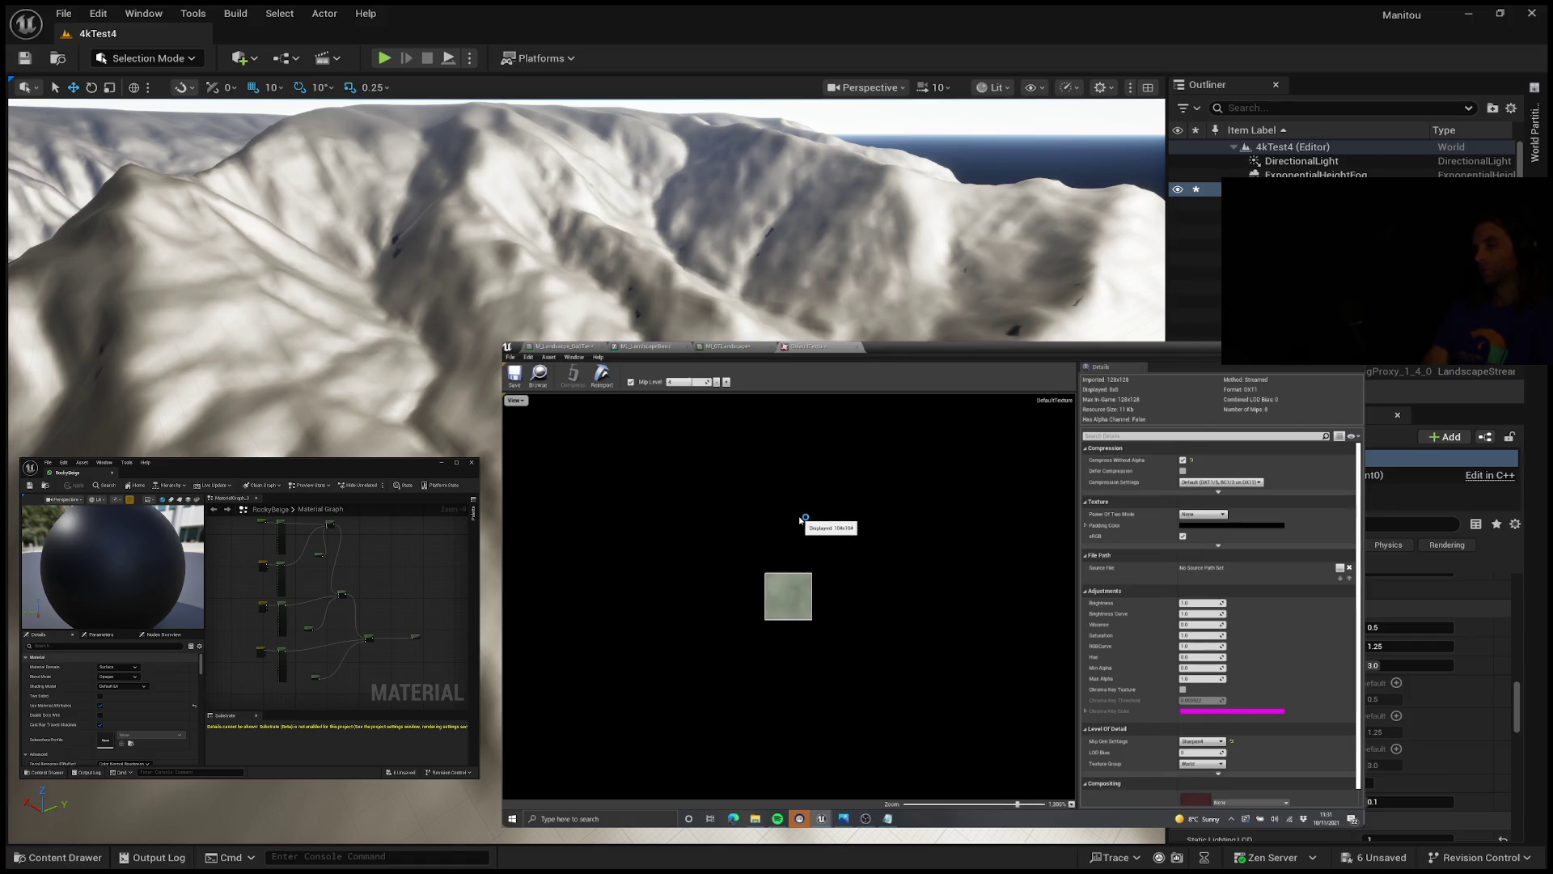
scroll(813, 595, "up", 1)
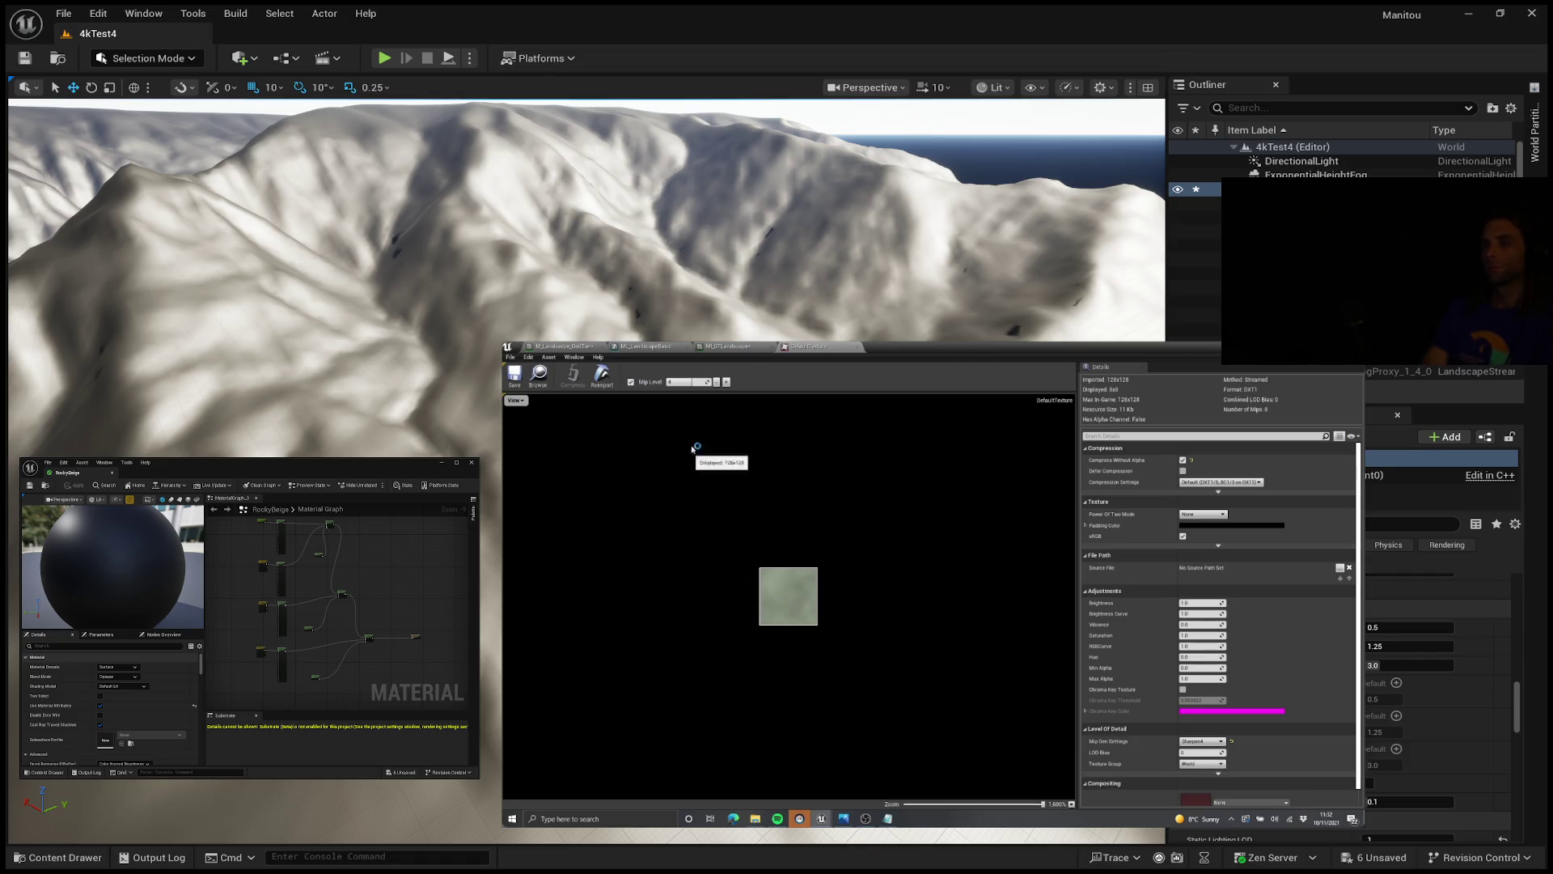
left_click(860, 347)
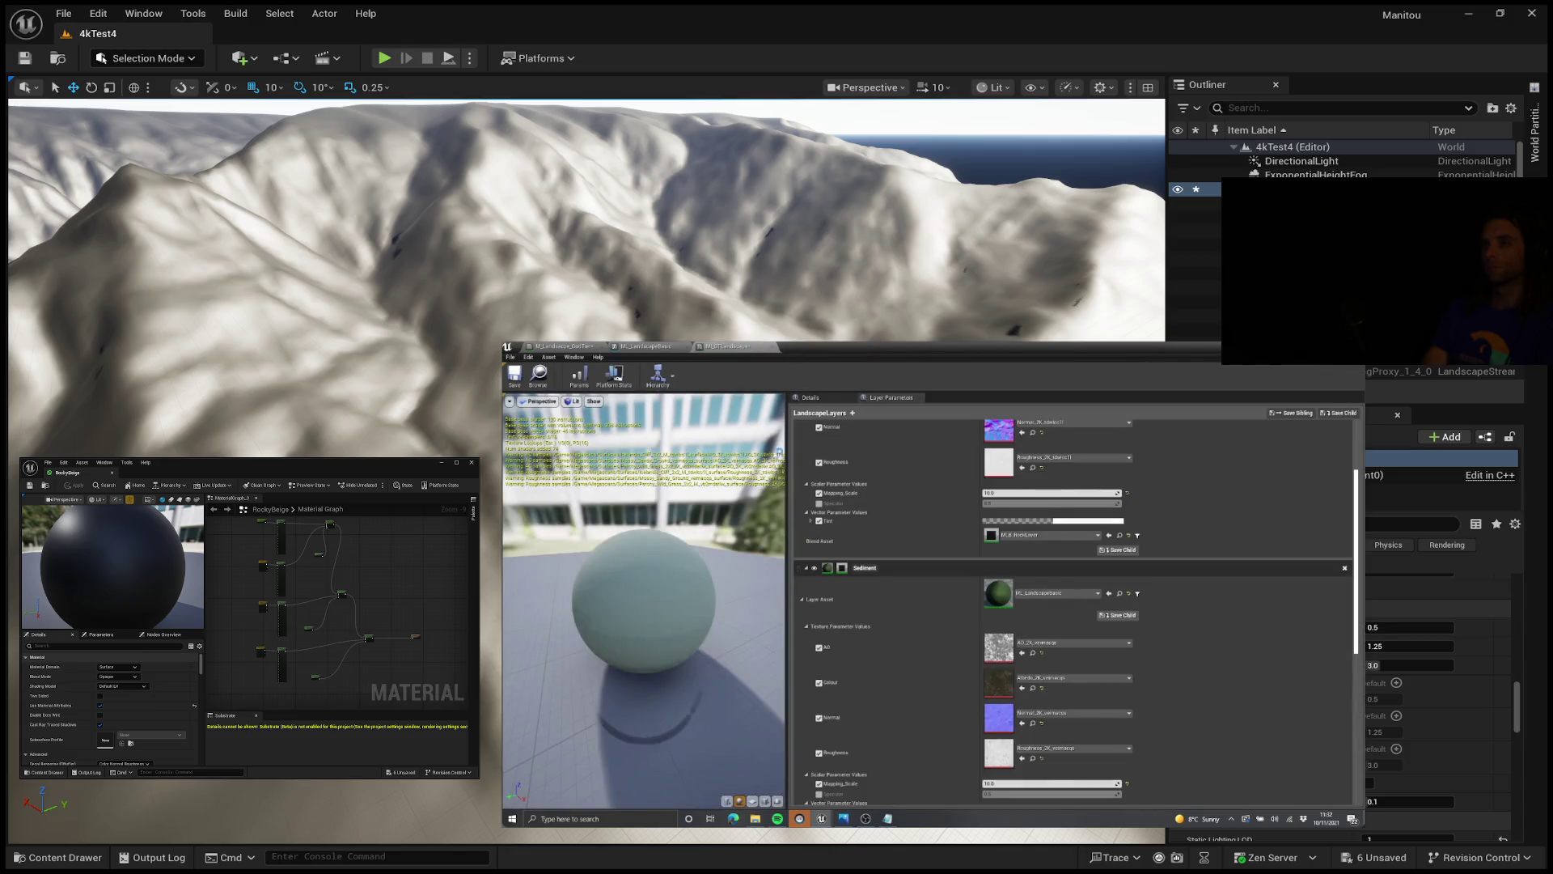
left_click(644, 346)
left_click(917, 581)
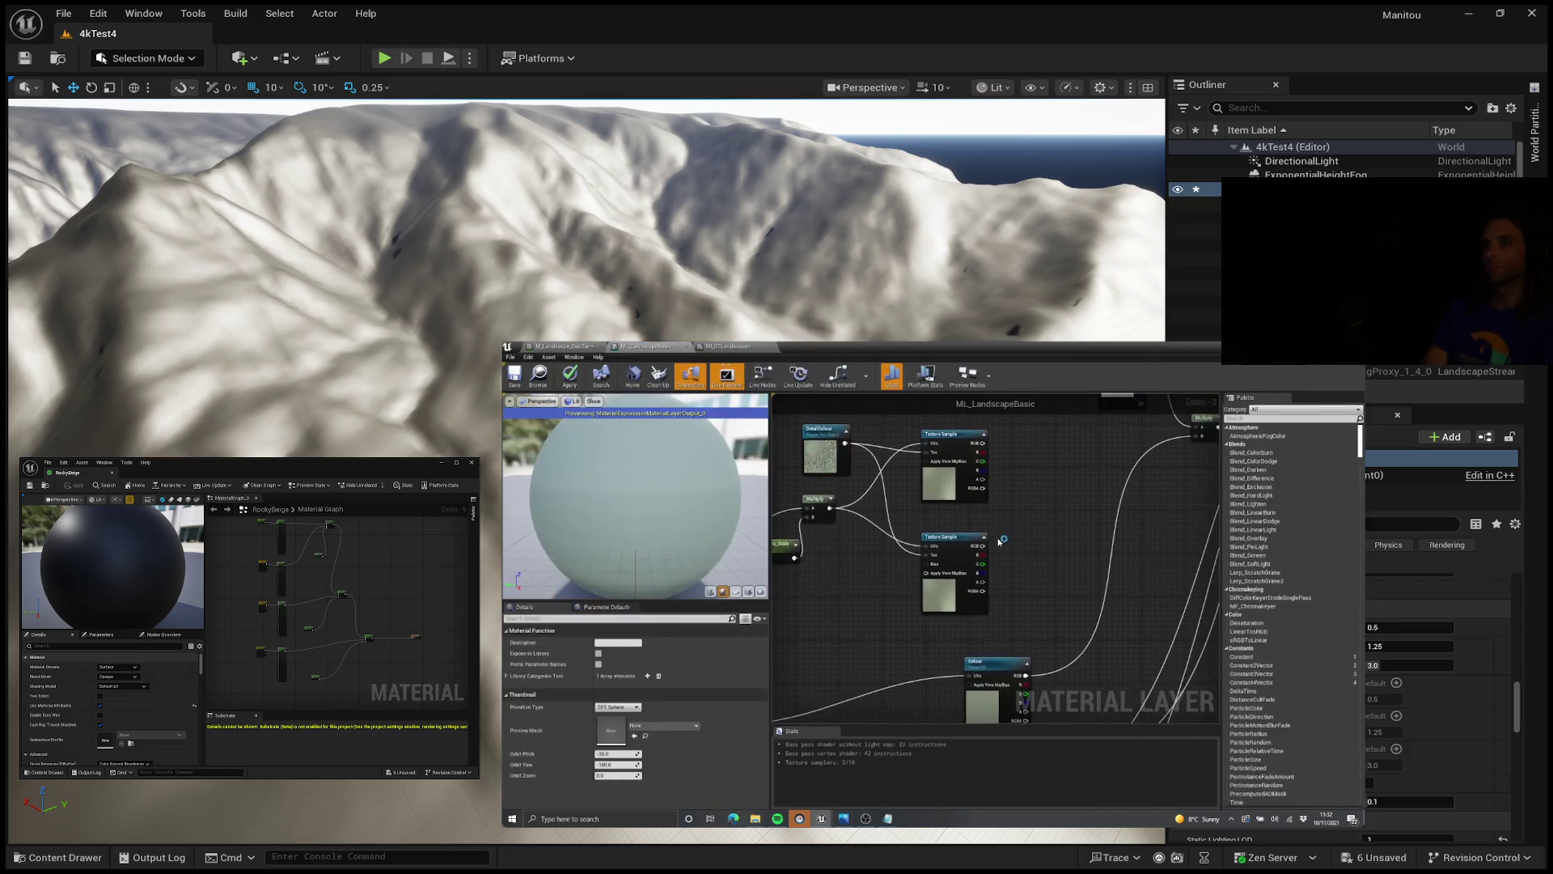
scroll(917, 580, "up", 2)
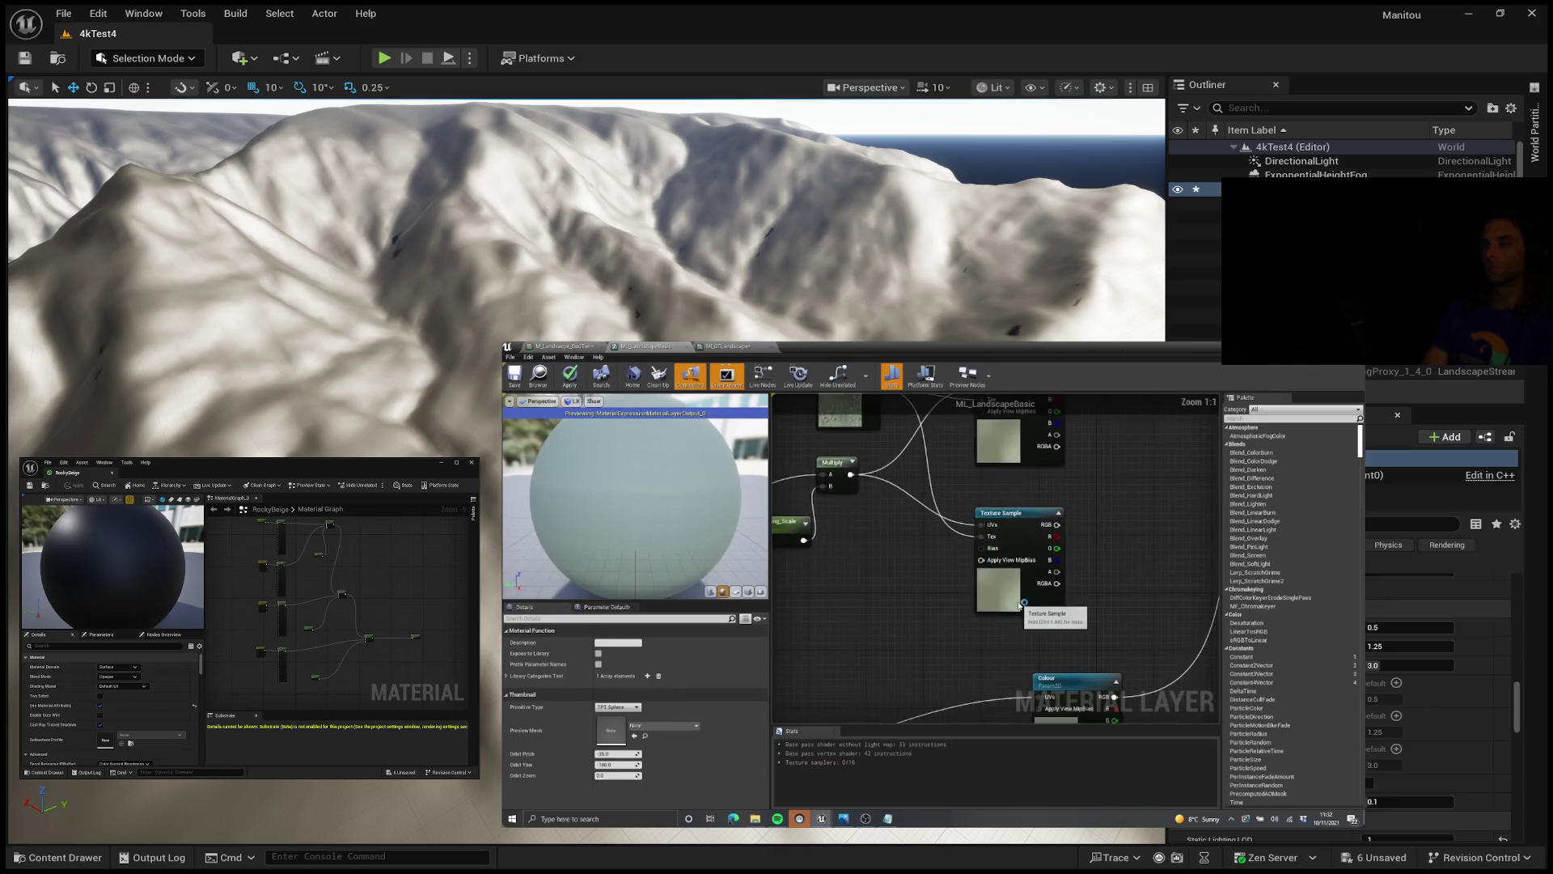
left_click(995, 558)
scroll(955, 555, "up", 1)
left_click(906, 553)
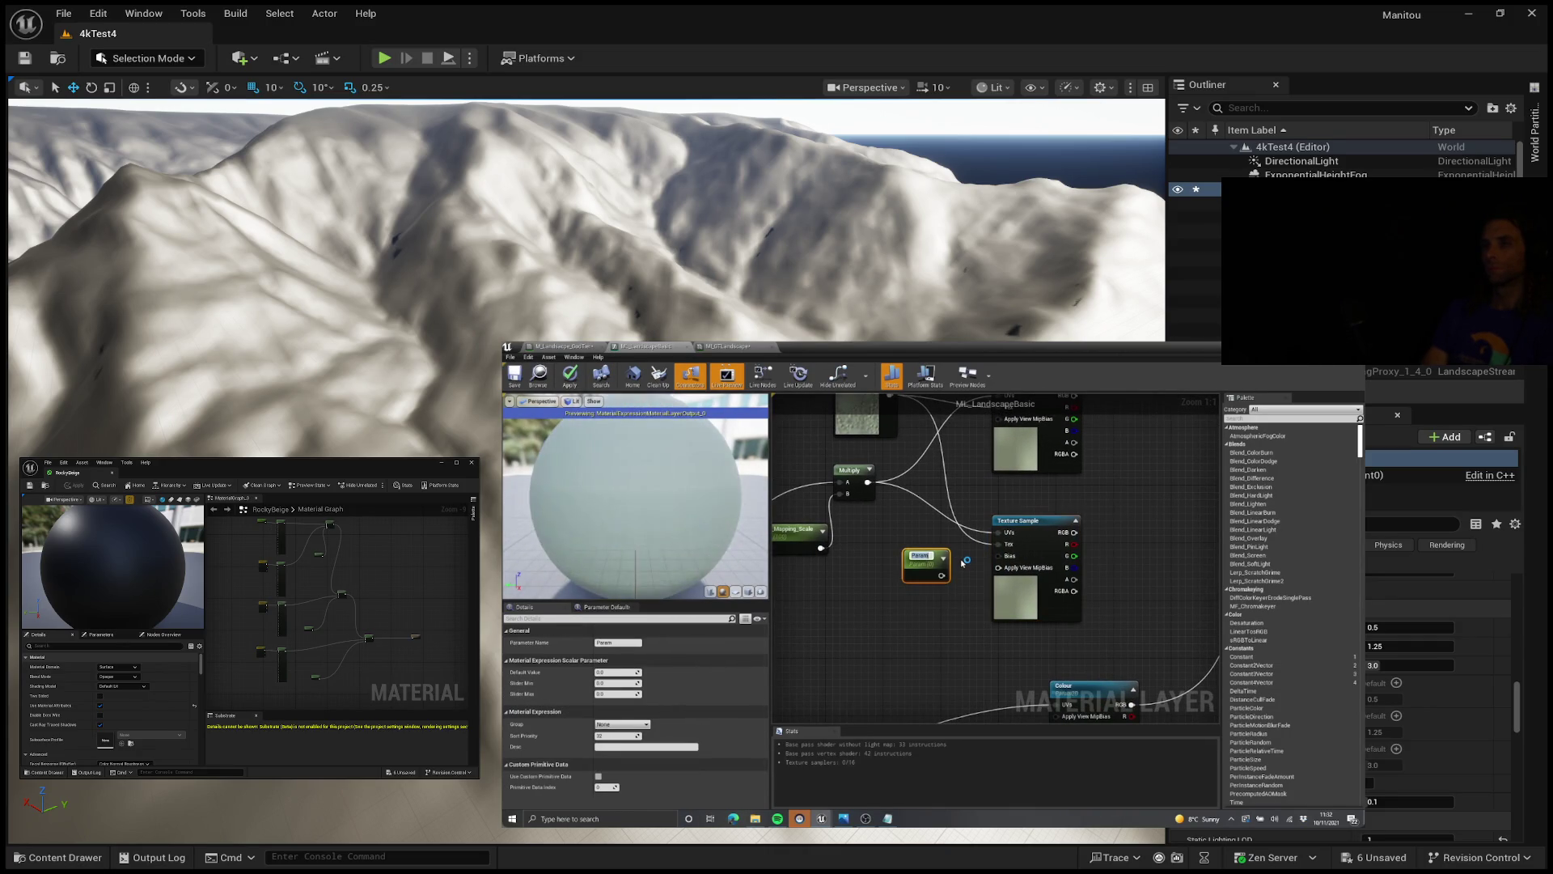
left_click_drag(942, 575, 998, 556)
left_click_drag(1106, 511, 1089, 518)
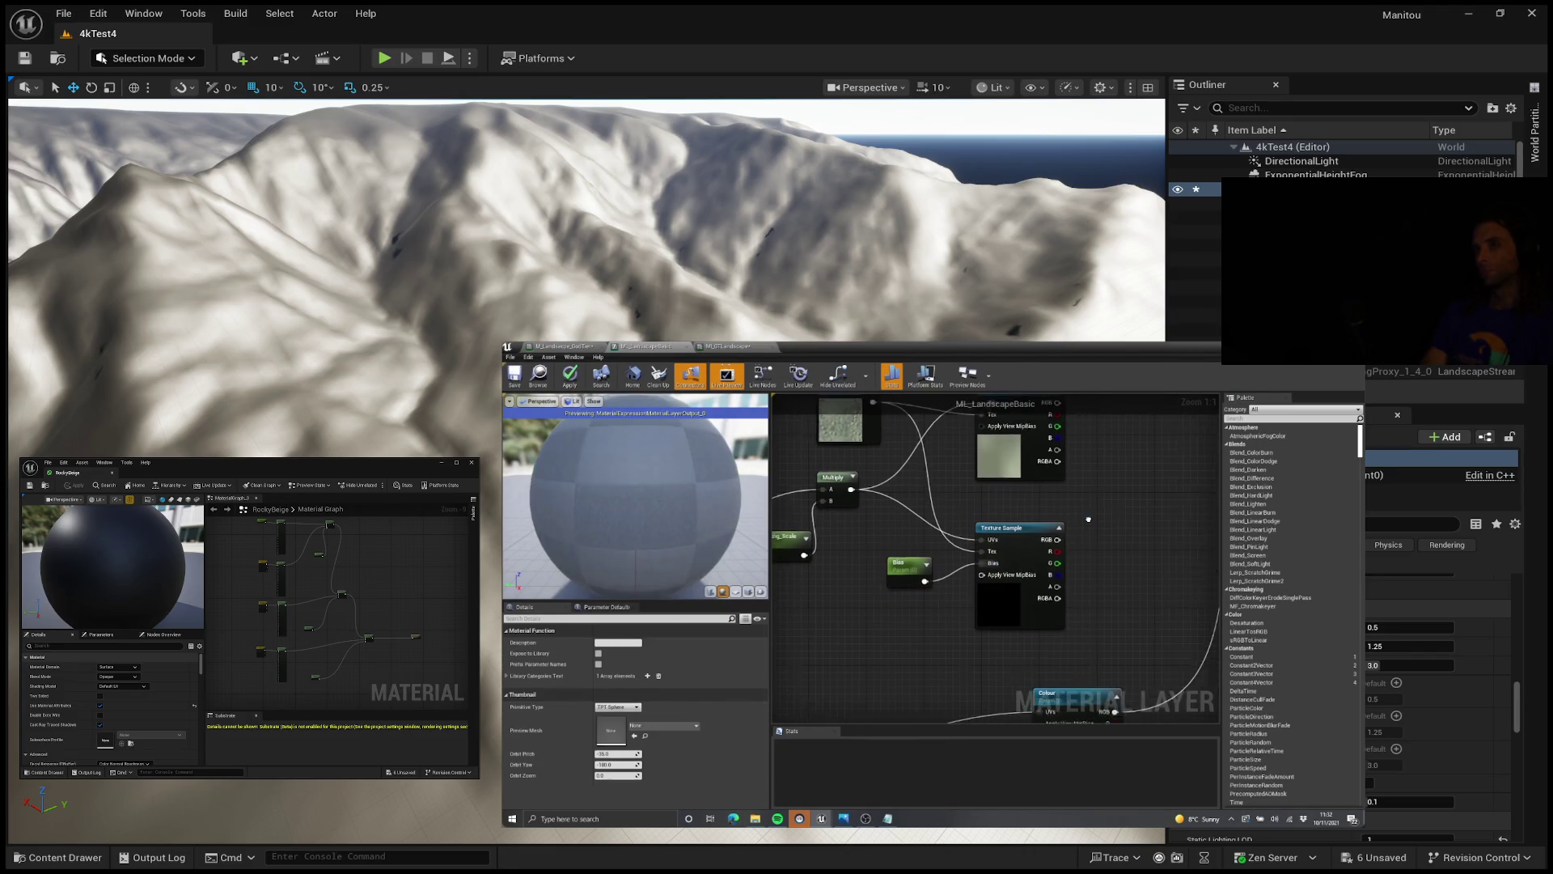
right_click(995, 603)
left_click(1026, 677)
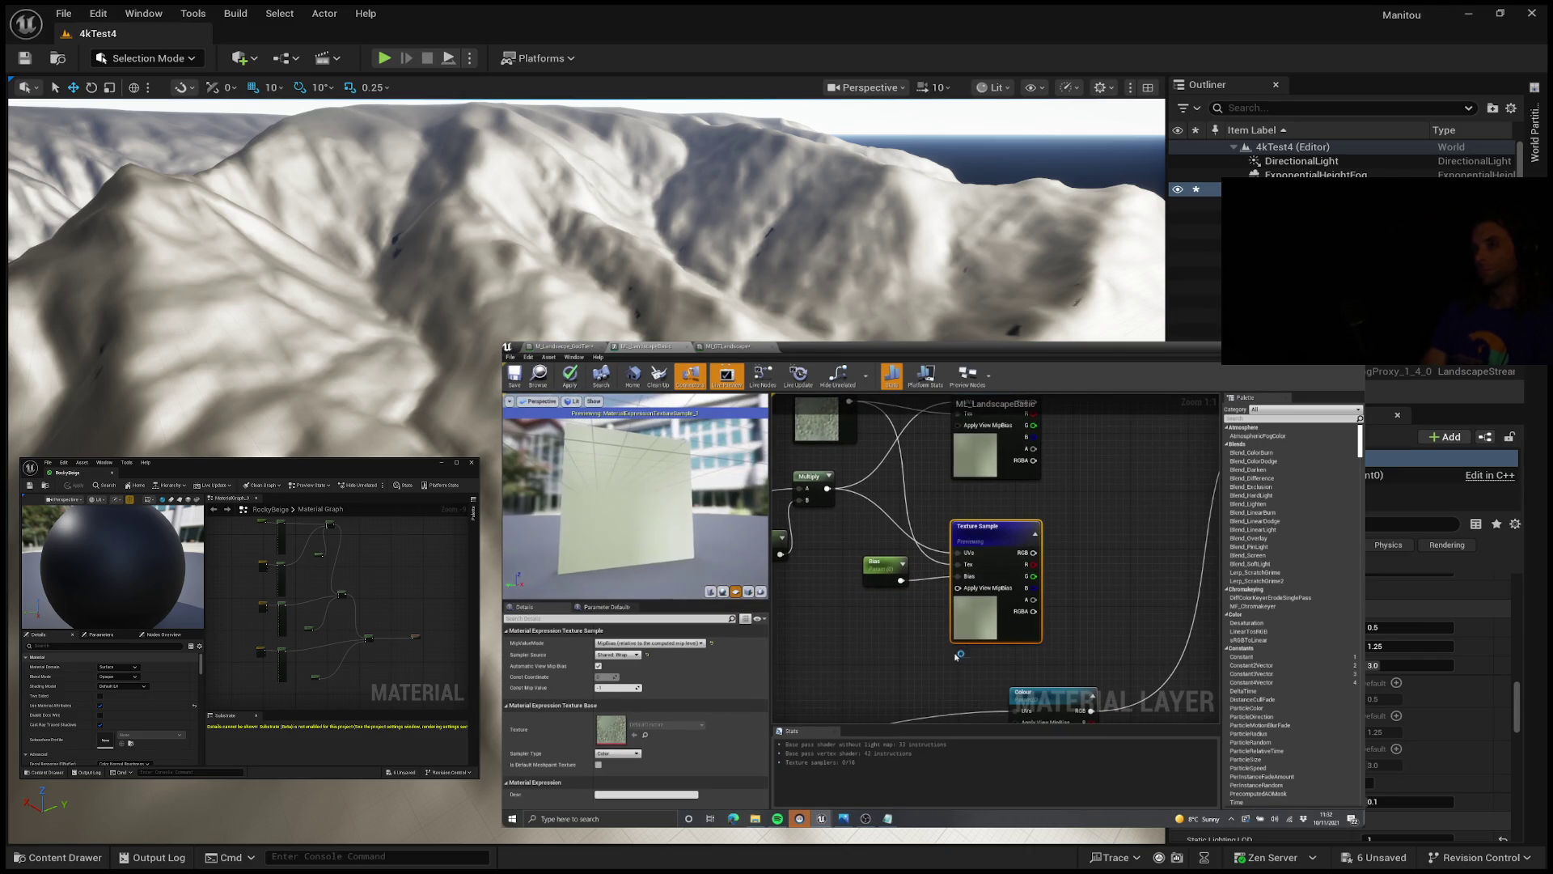
left_click(878, 562)
left_click_drag(982, 624, 987, 637)
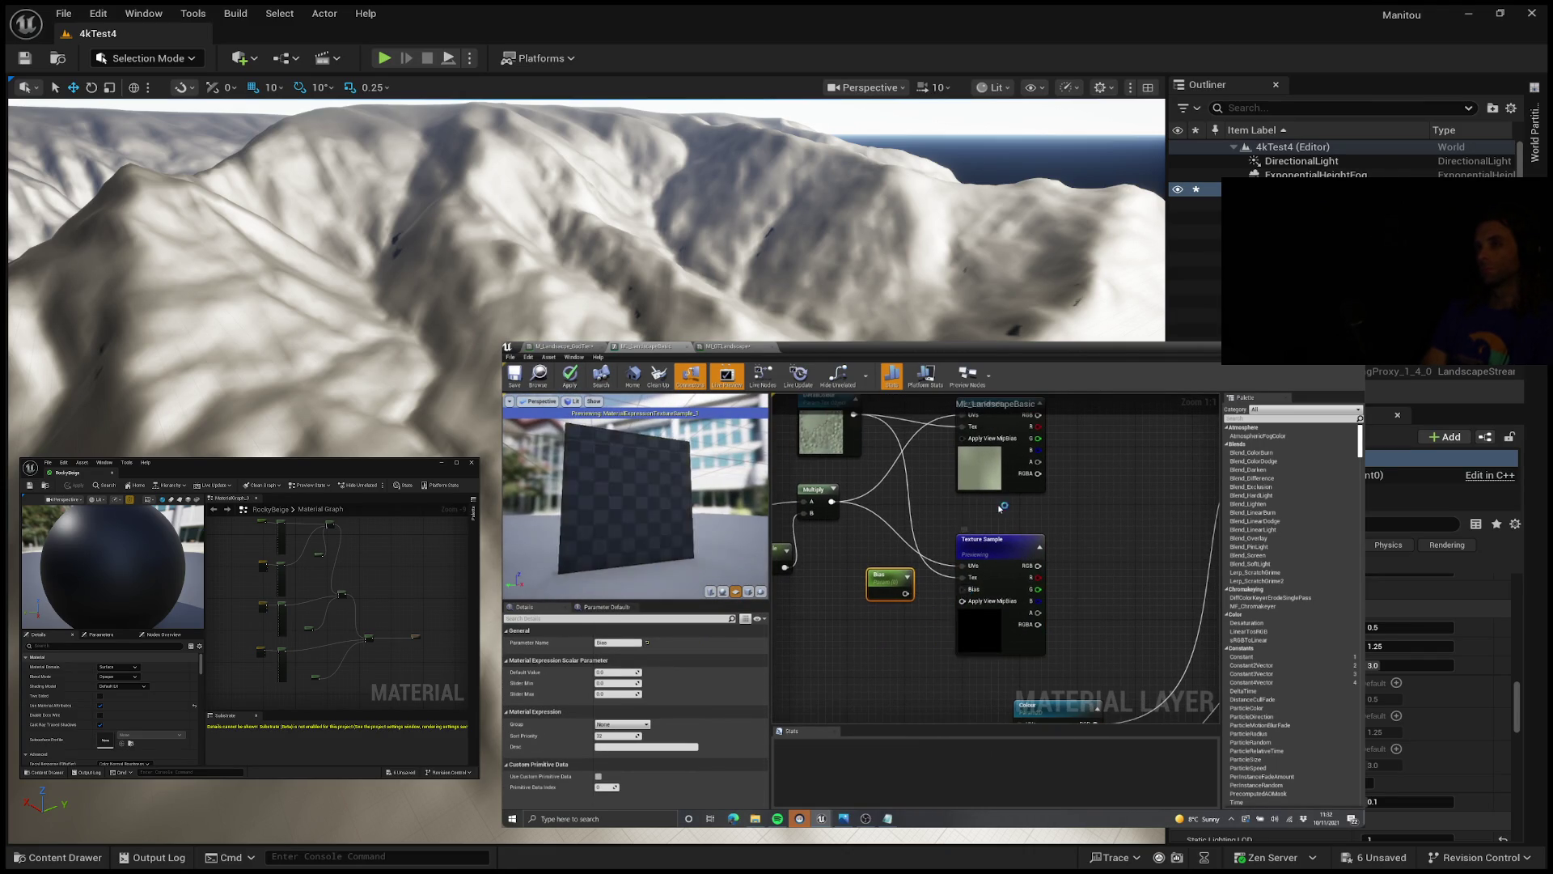
left_click_drag(1001, 466, 1009, 536)
right_click(1009, 536)
left_click(1065, 613)
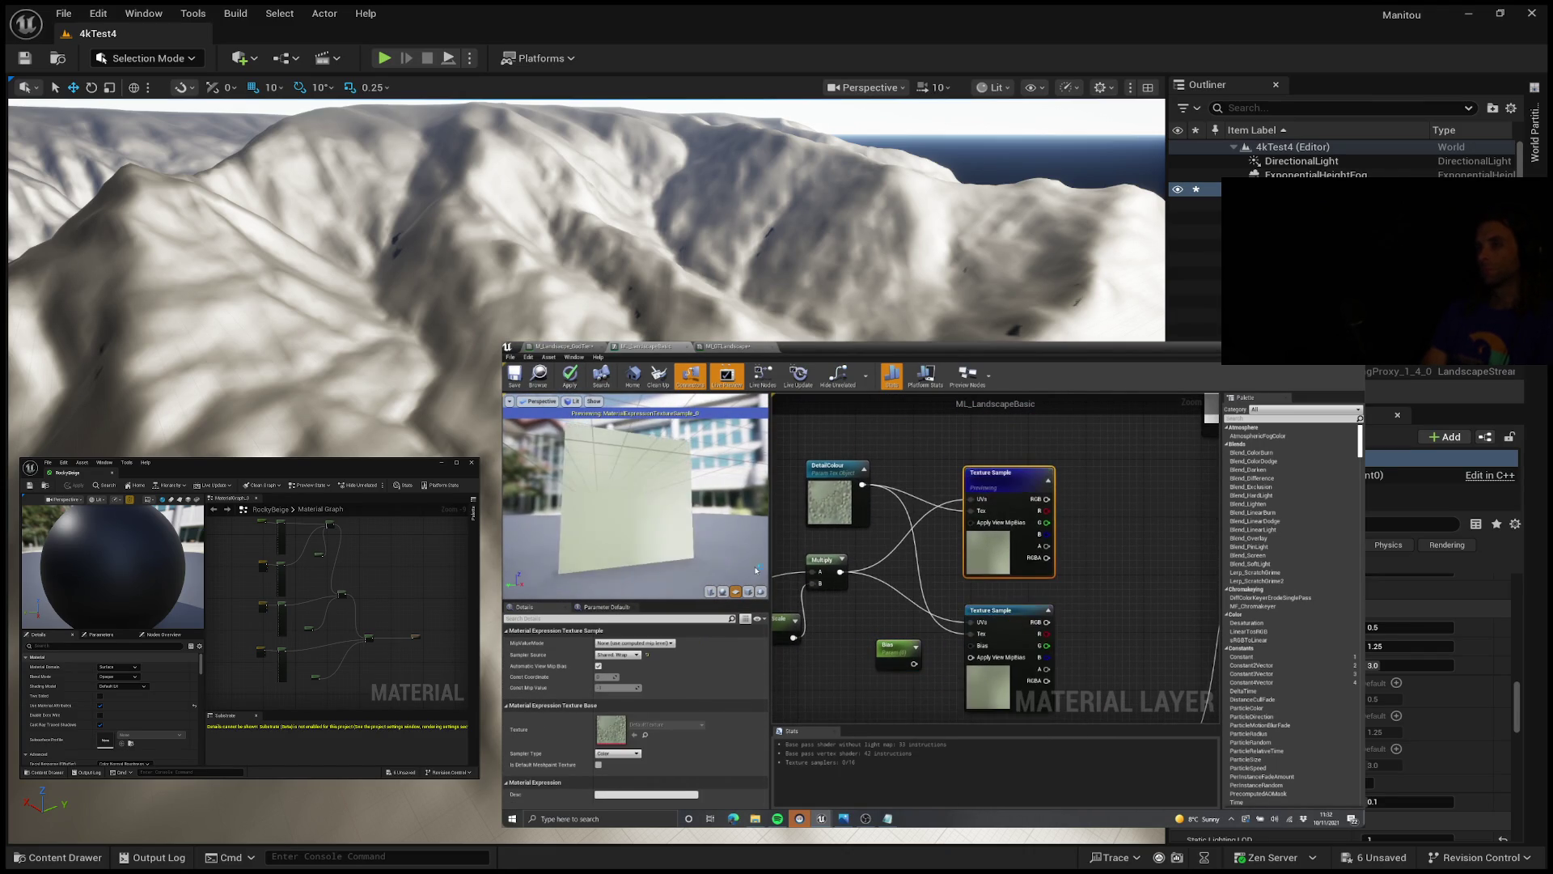
mouse_move(986, 608)
left_mouse_down()
mouse_move(1077, 518)
mouse_move(1006, 569)
mouse_move(938, 549)
mouse_move(919, 573)
left_mouse_up()
left_click(967, 538)
scroll(967, 538, "up", 1)
scroll(611, 509, "up", 5)
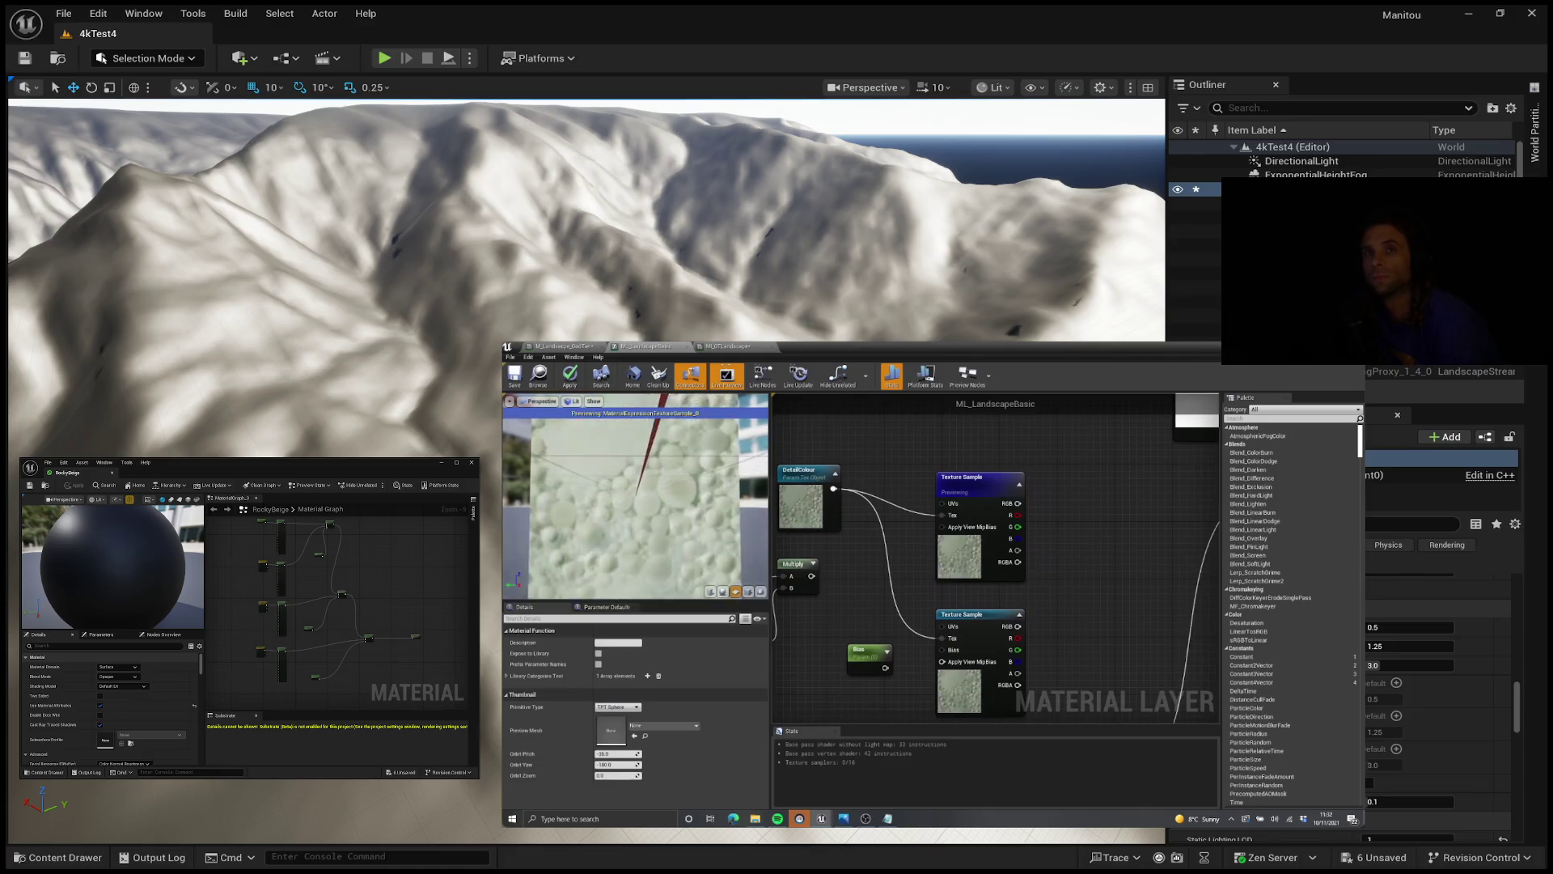
right_click(1017, 650)
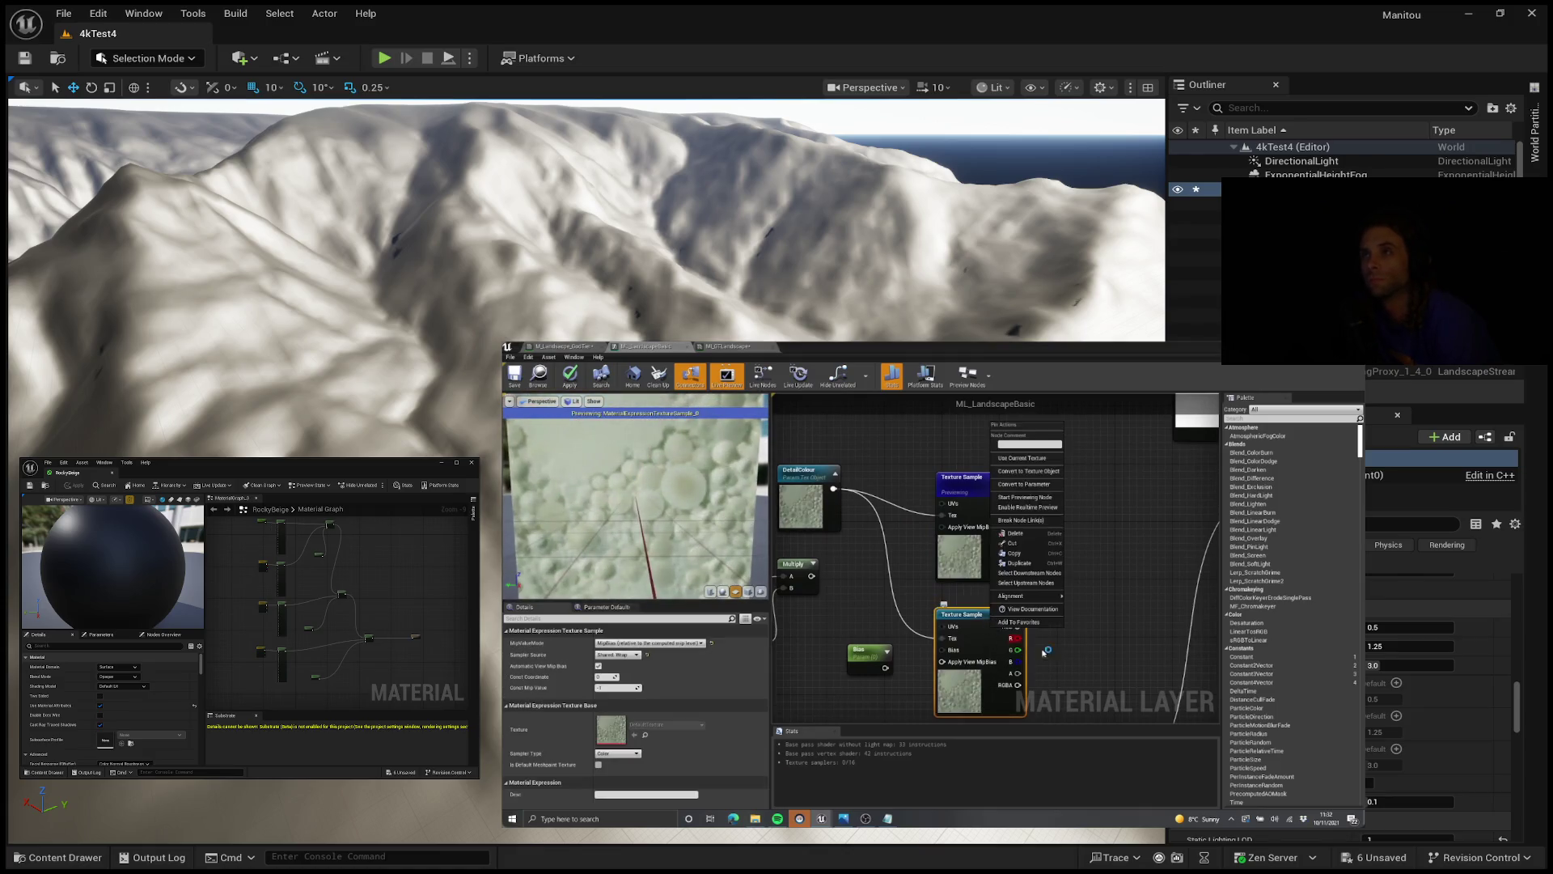
left_click(1024, 484)
left_click_drag(886, 636, 943, 632)
left_click(865, 621)
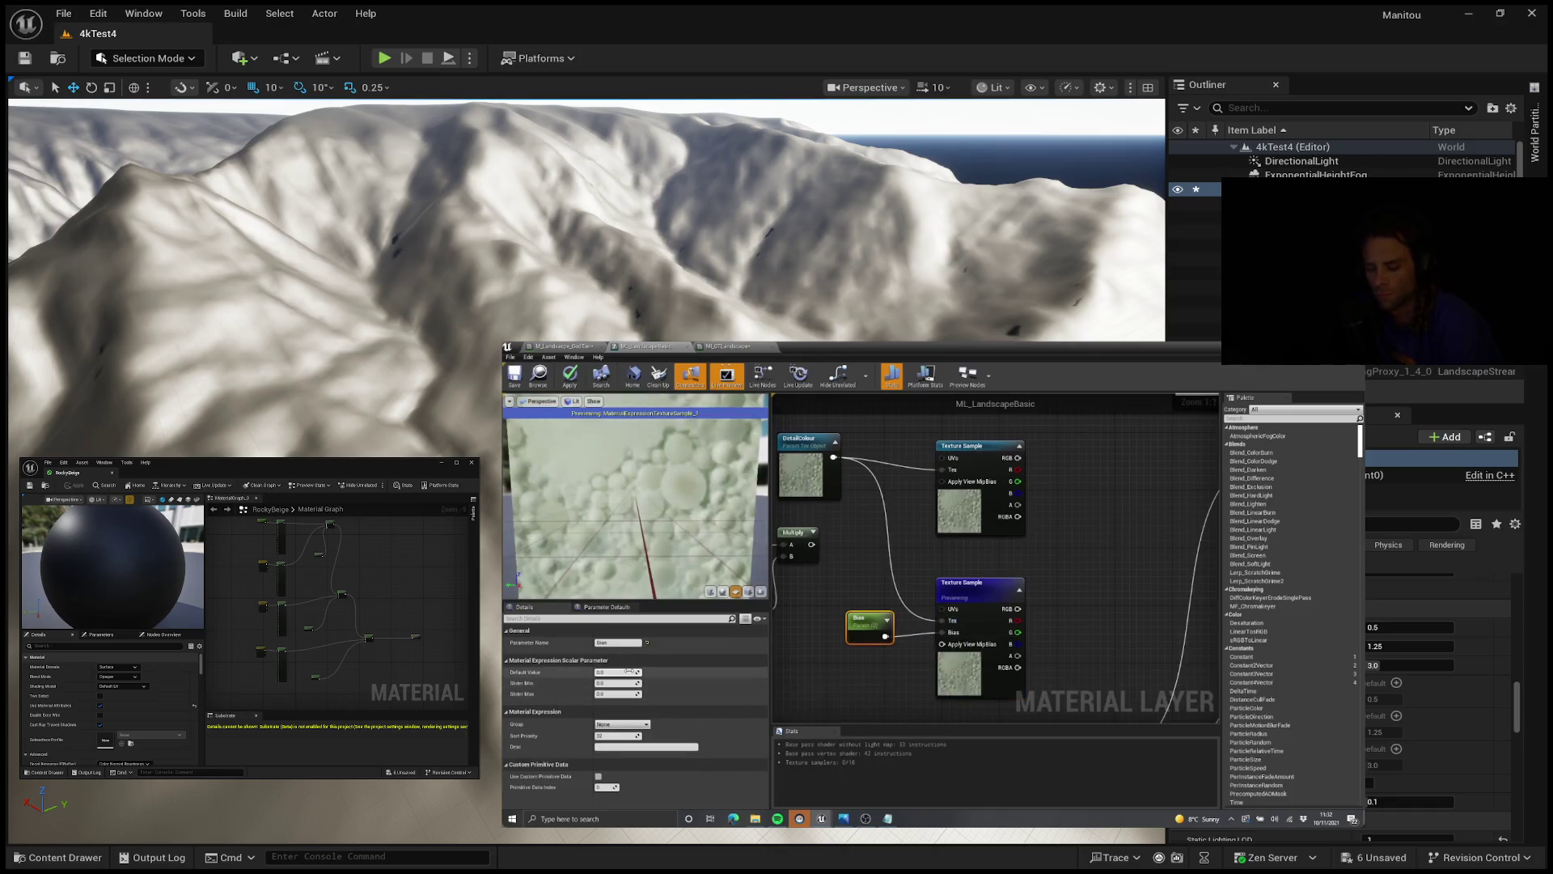
left_click(630, 672)
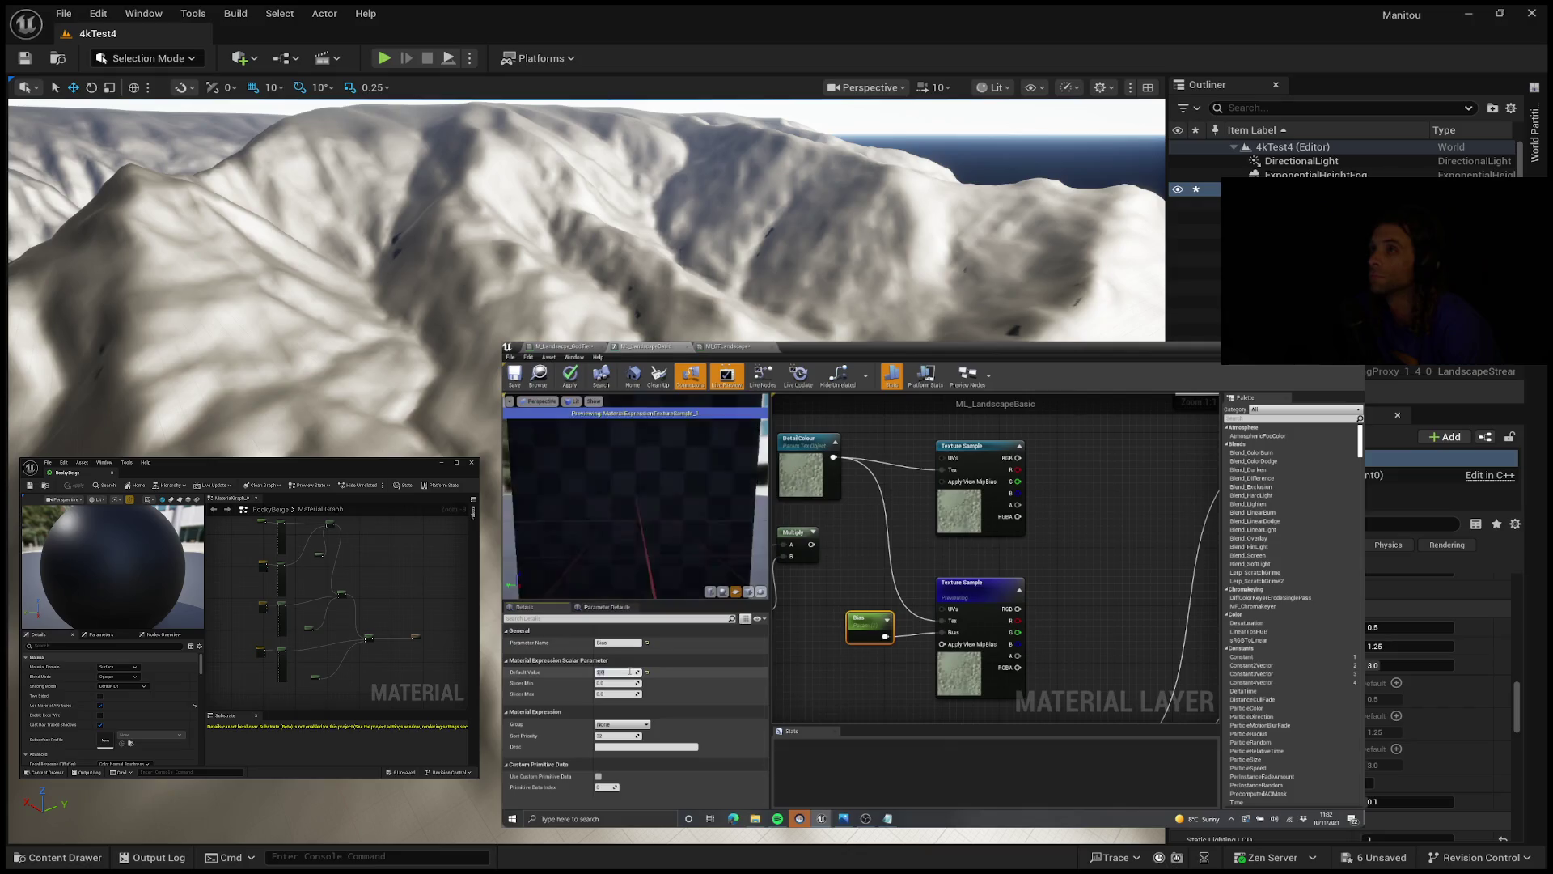
mouse_move(987, 765)
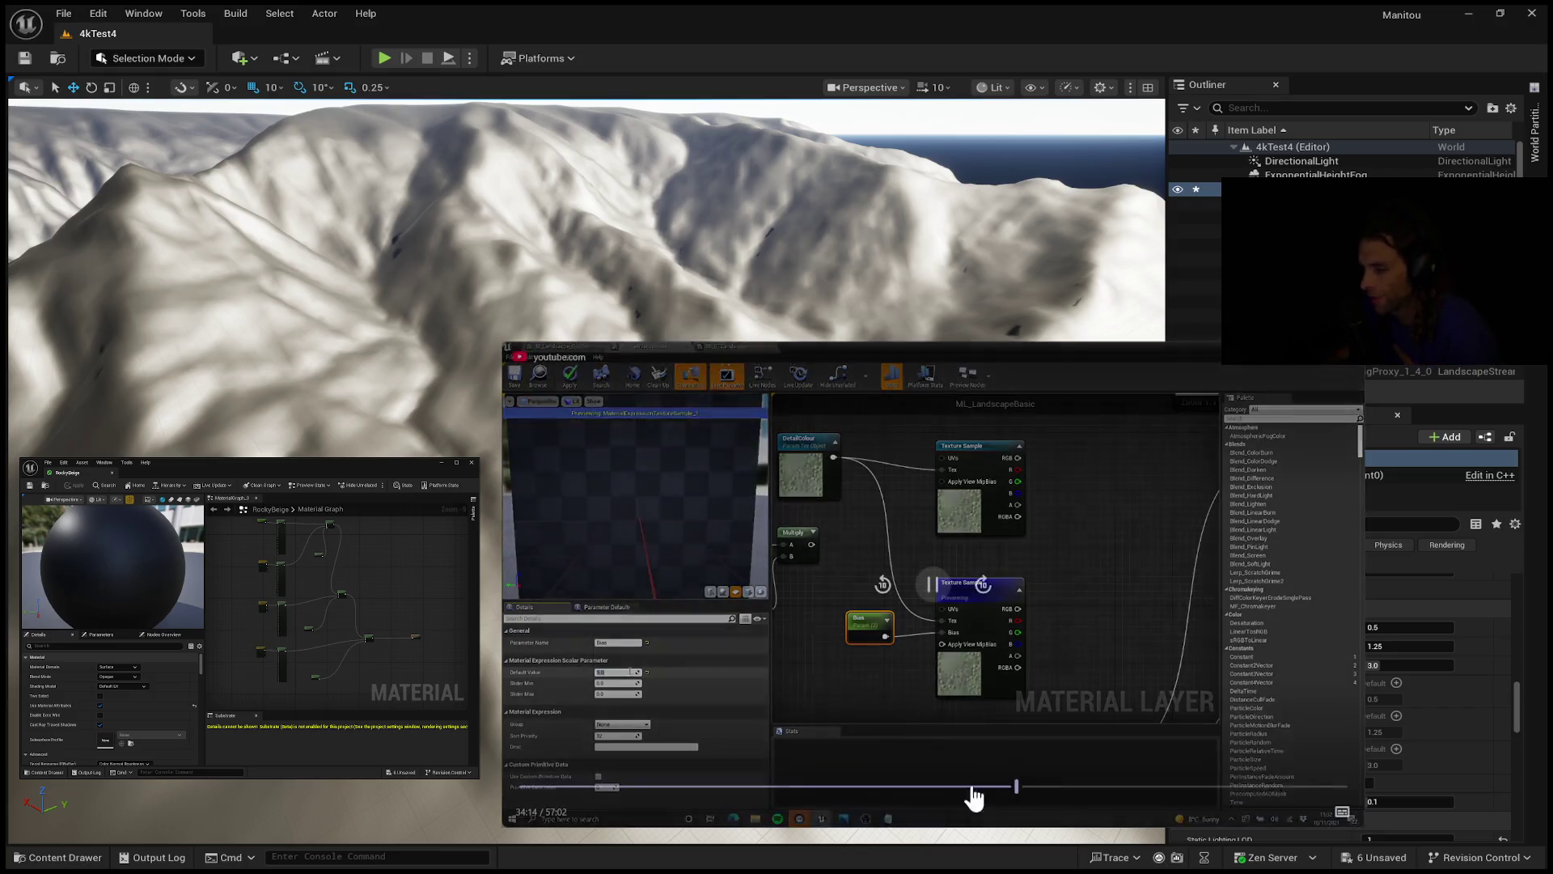
Step: Rewind the tutorial in 10-second jumps to 33:48, where the unconnected Texture Sample appears
left_click(882, 584)
left_click(883, 585)
left_click(883, 584)
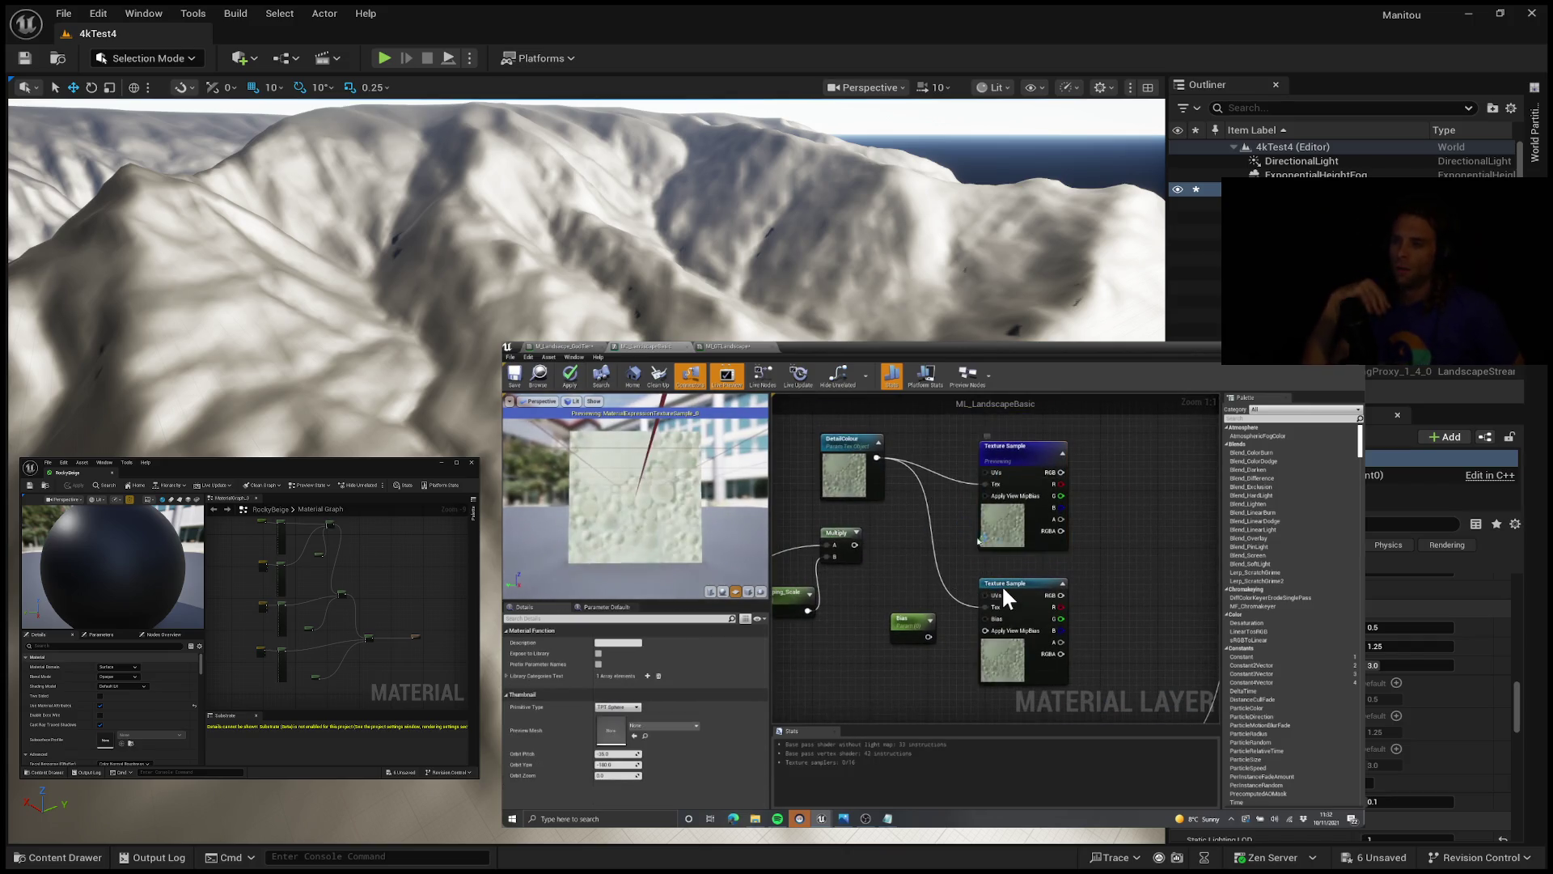
mouse_move(1030, 556)
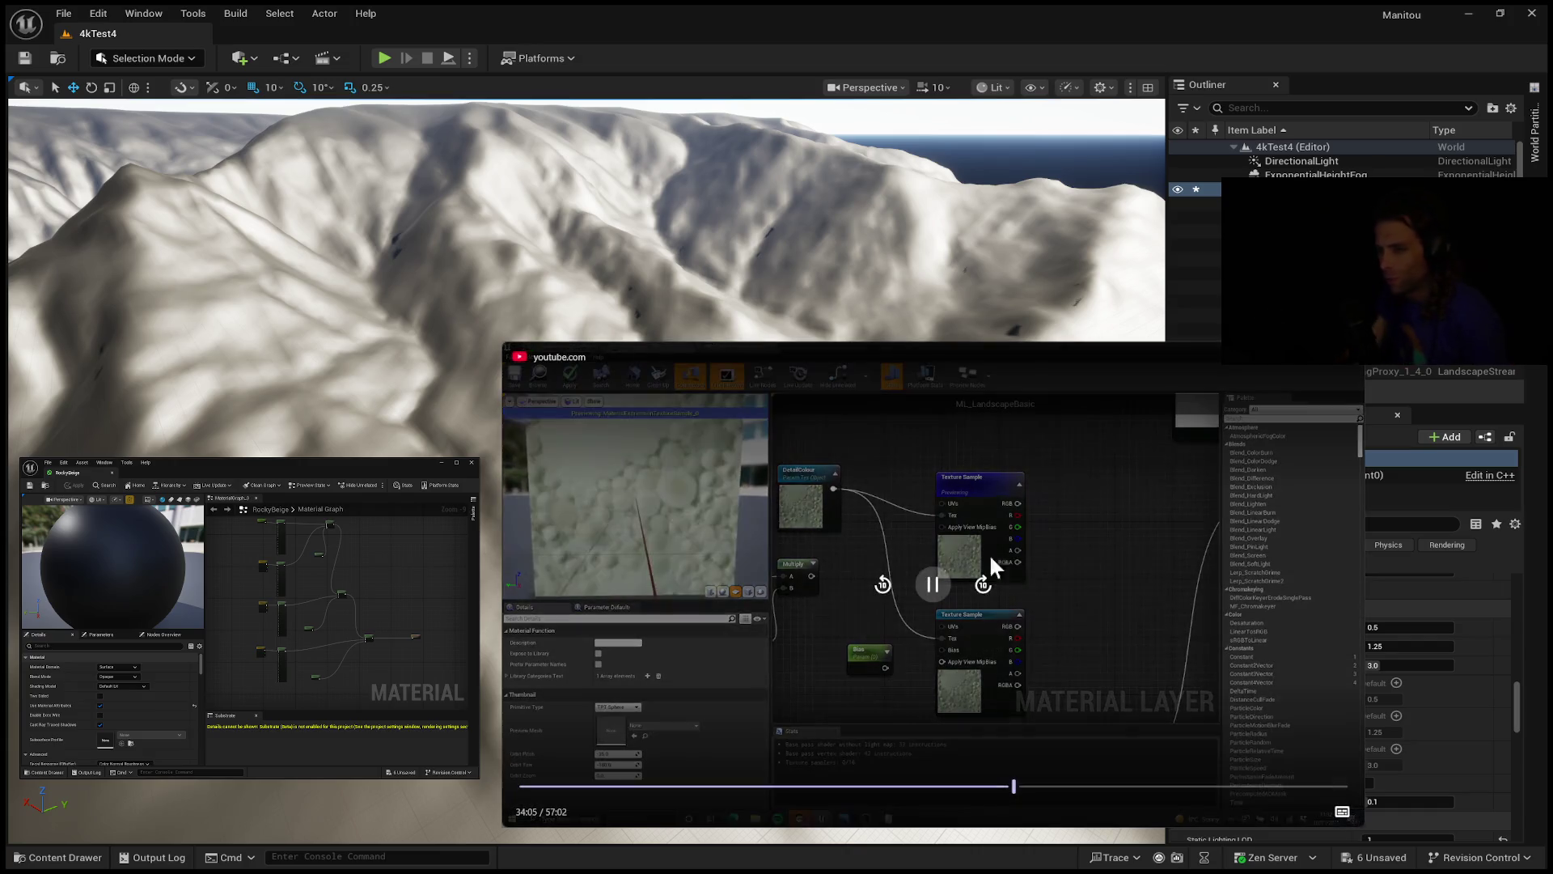
left_click(932, 584)
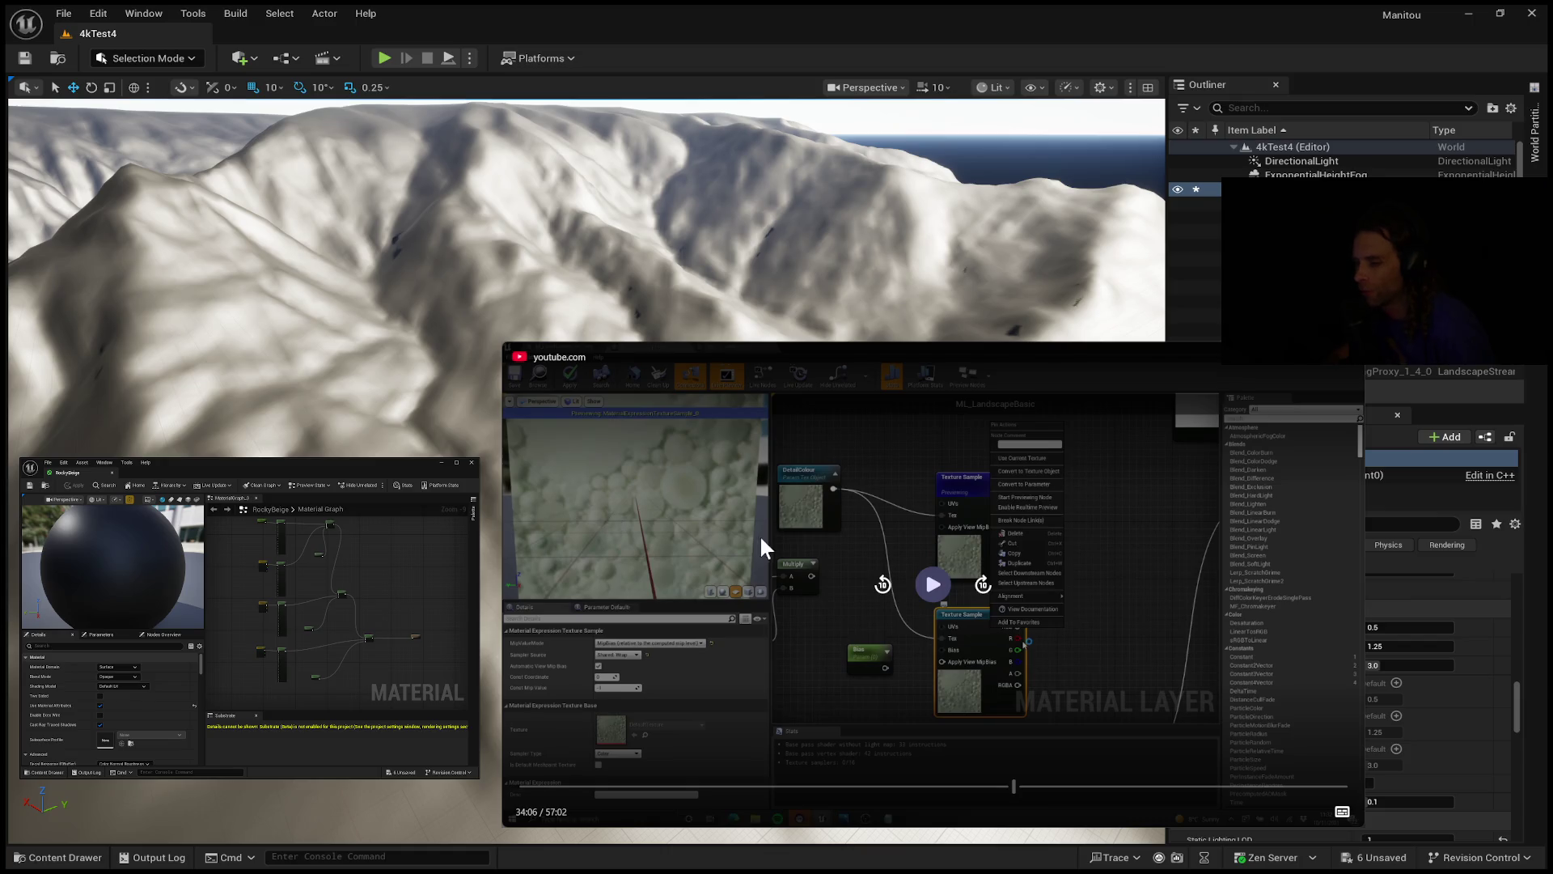
left_click(884, 588)
left_click(942, 595)
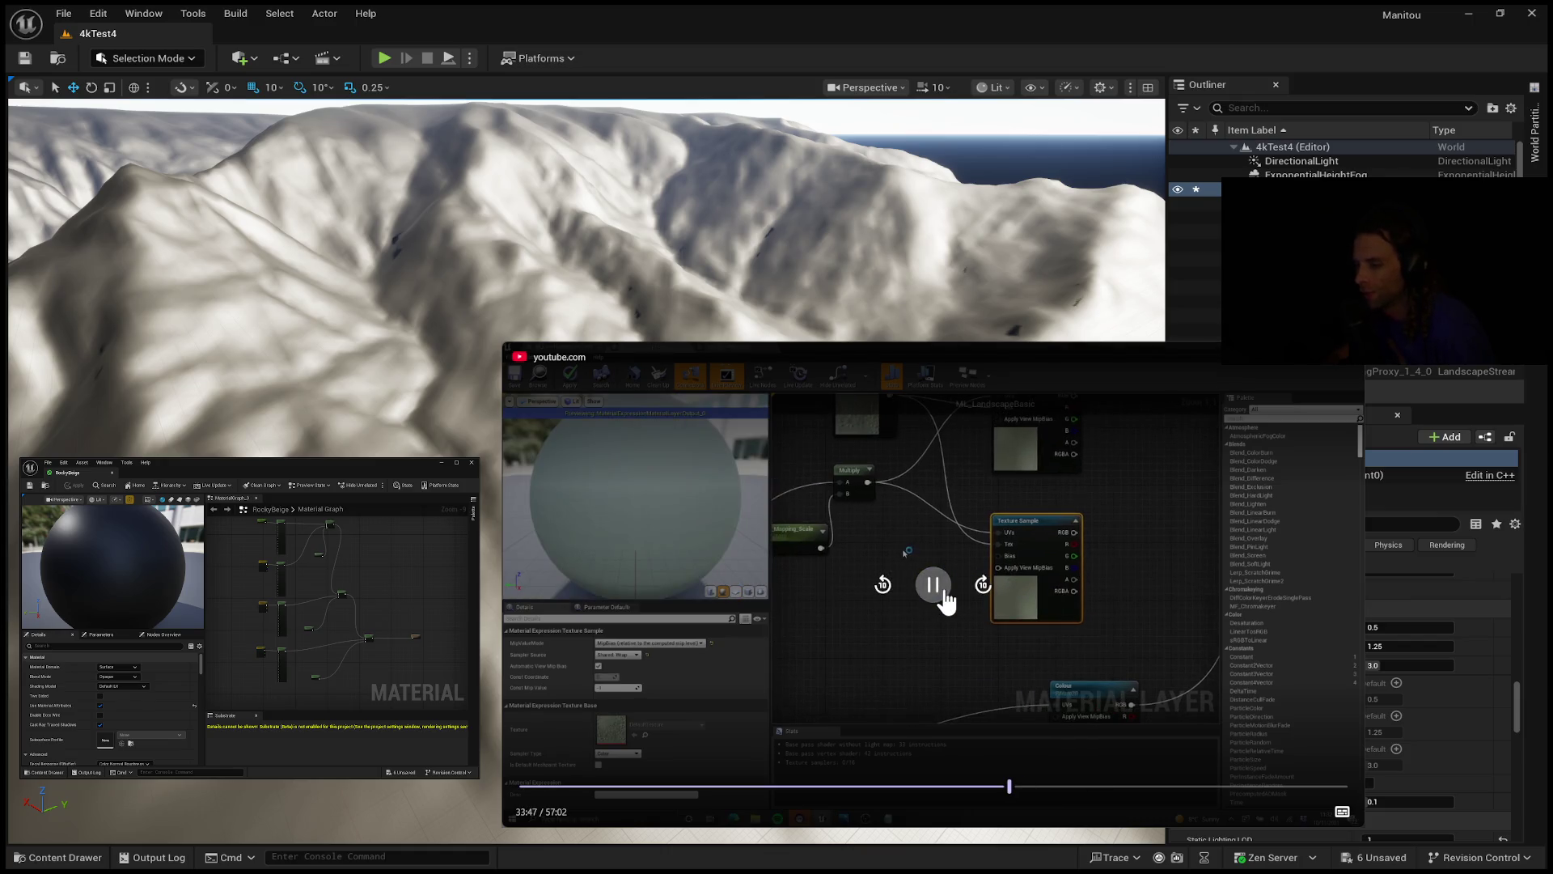
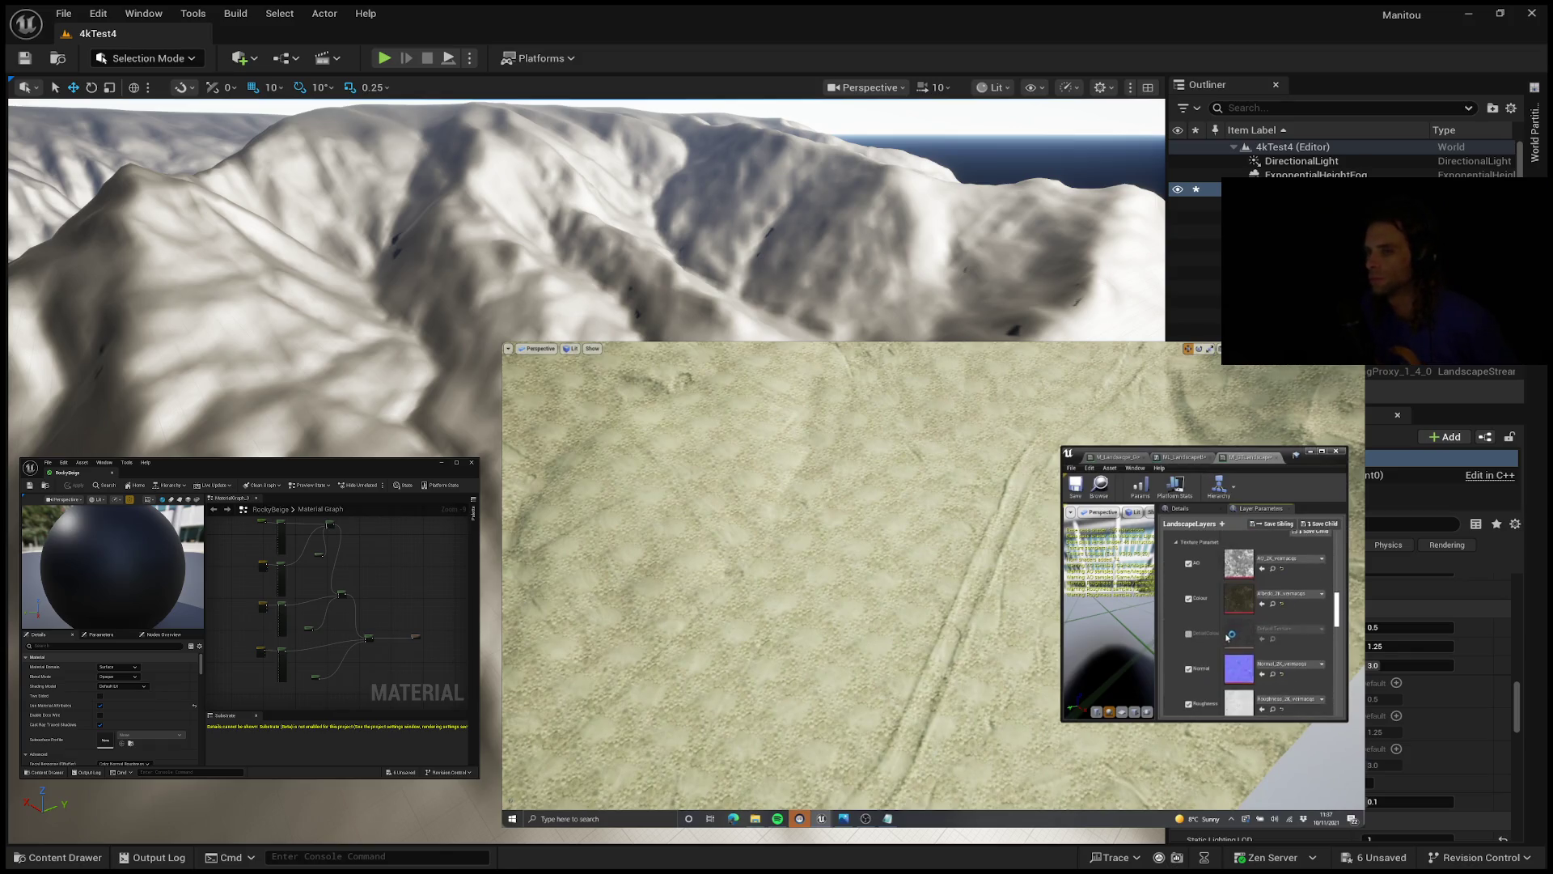
Step: Let the reference tutorial play through its Megascans grass, sand and cliff layer parameters
scroll(1210, 635, "up", 3)
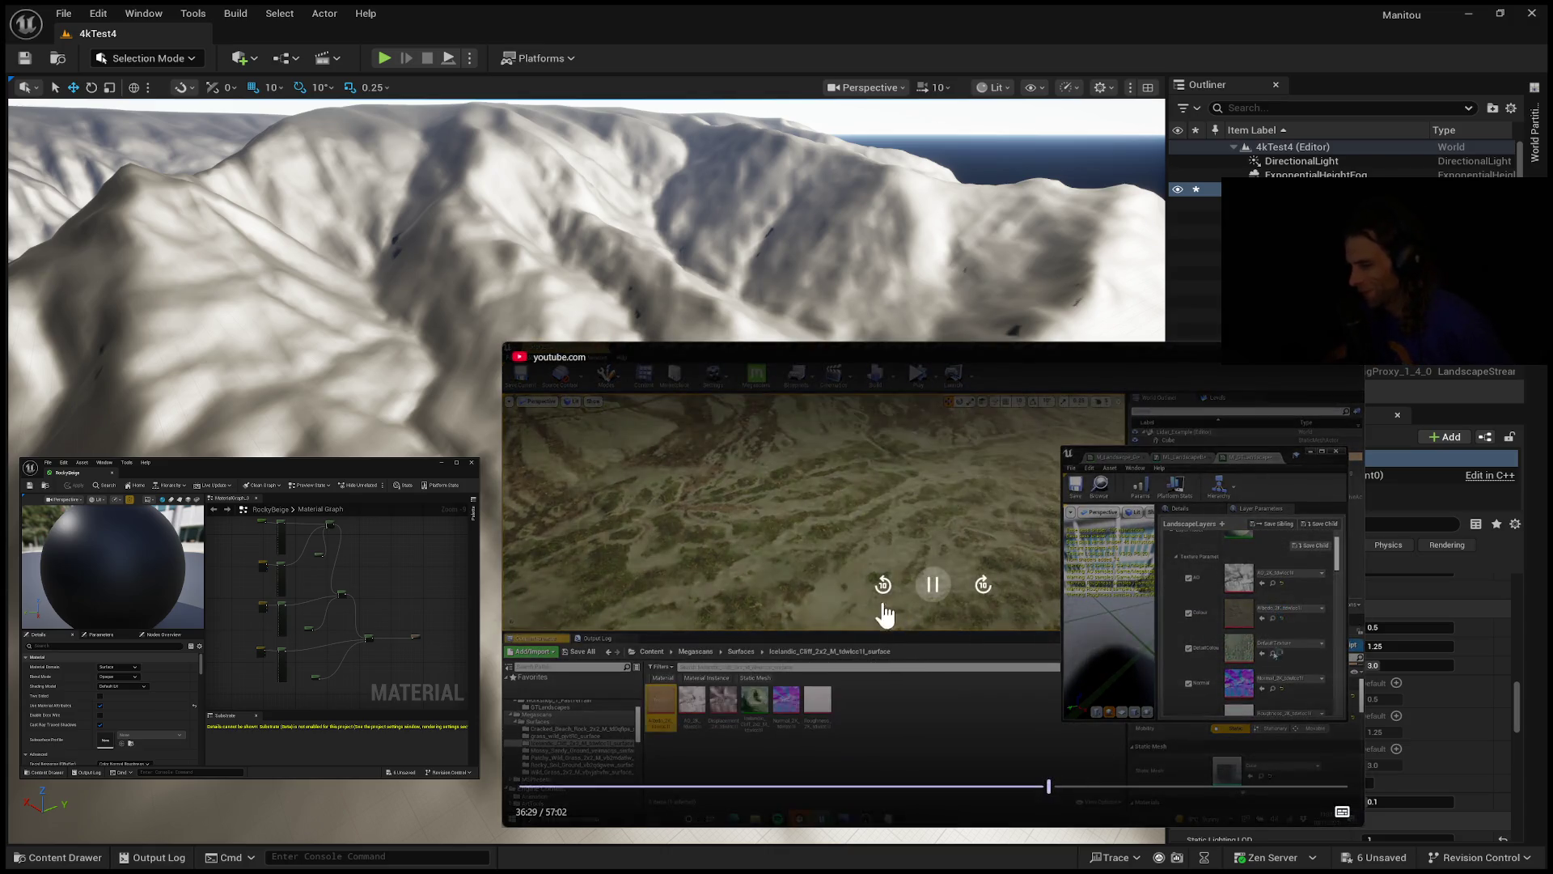
Step: Rewind the reference video to about 35:59 and replay the wild grass spreading across the landscape
left_click(884, 586)
double_click(884, 595)
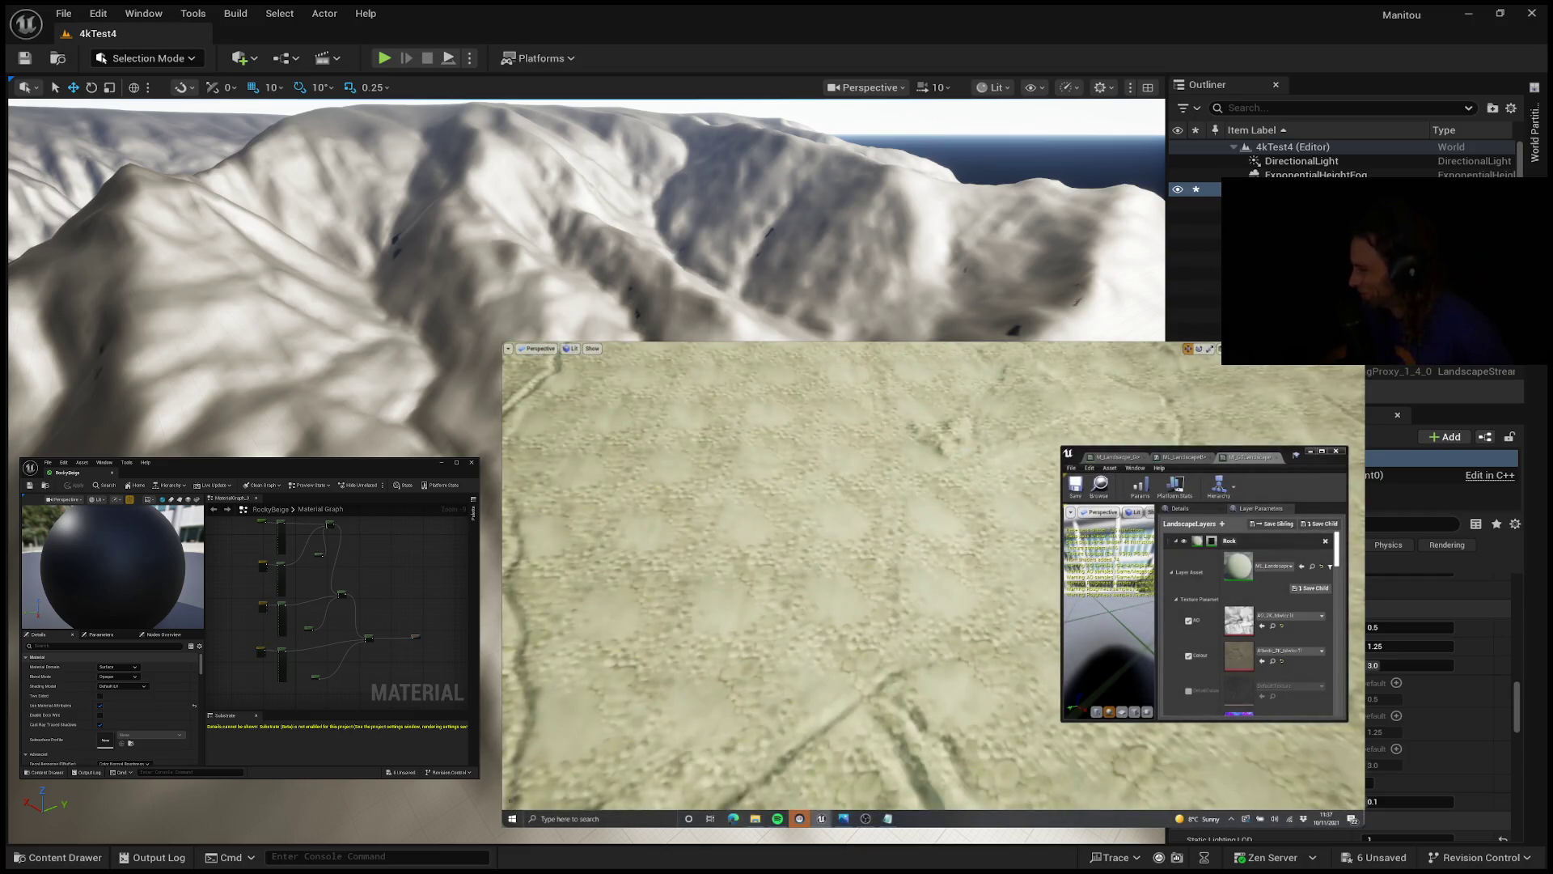
mouse_move(607, 528)
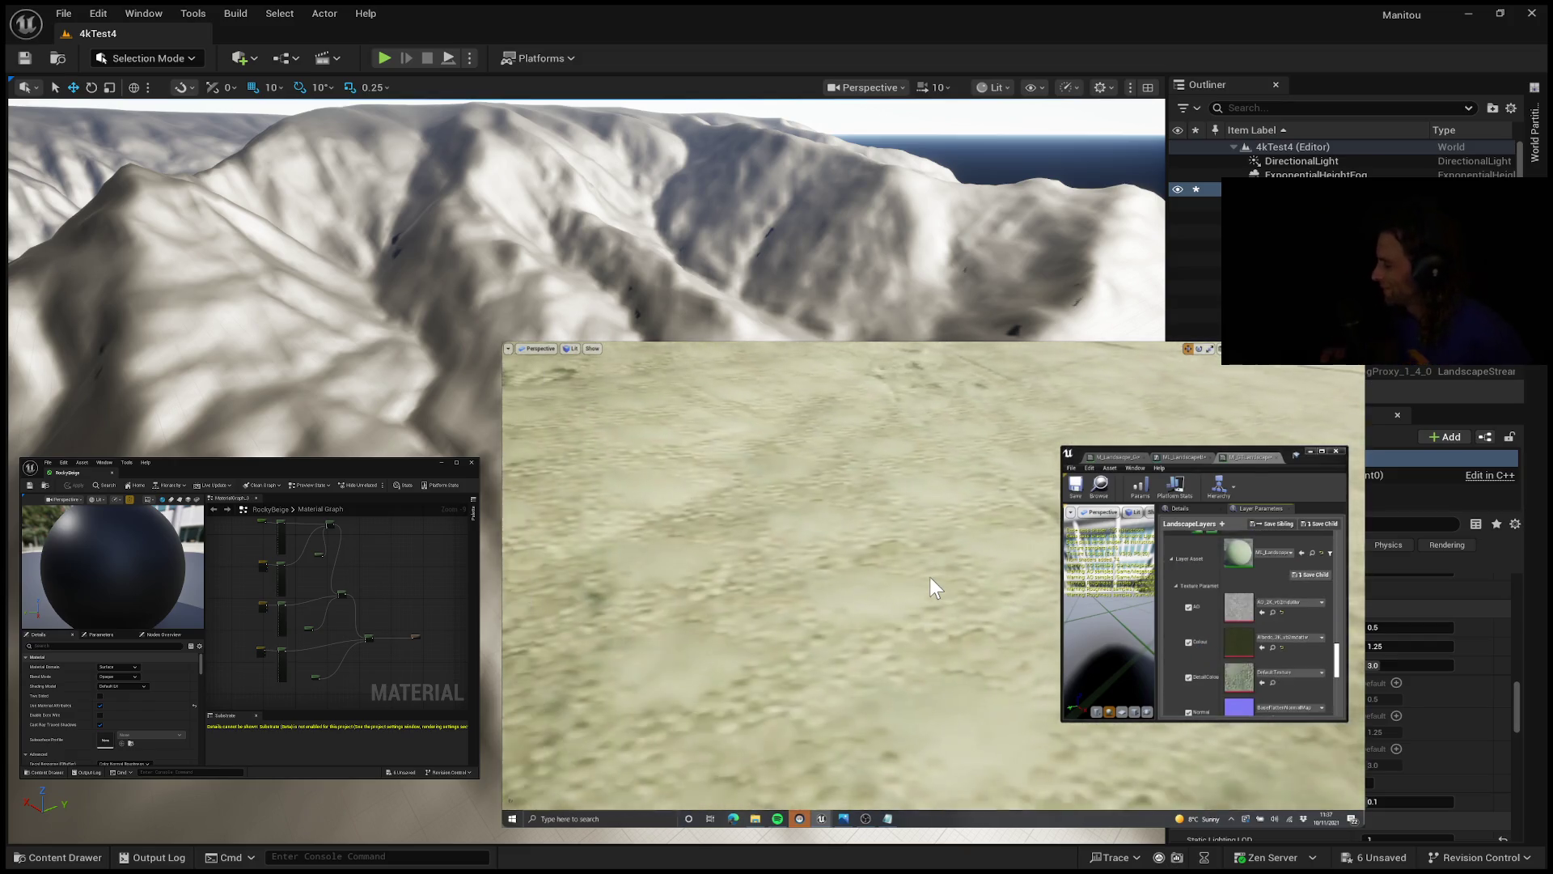
mouse_move(891, 756)
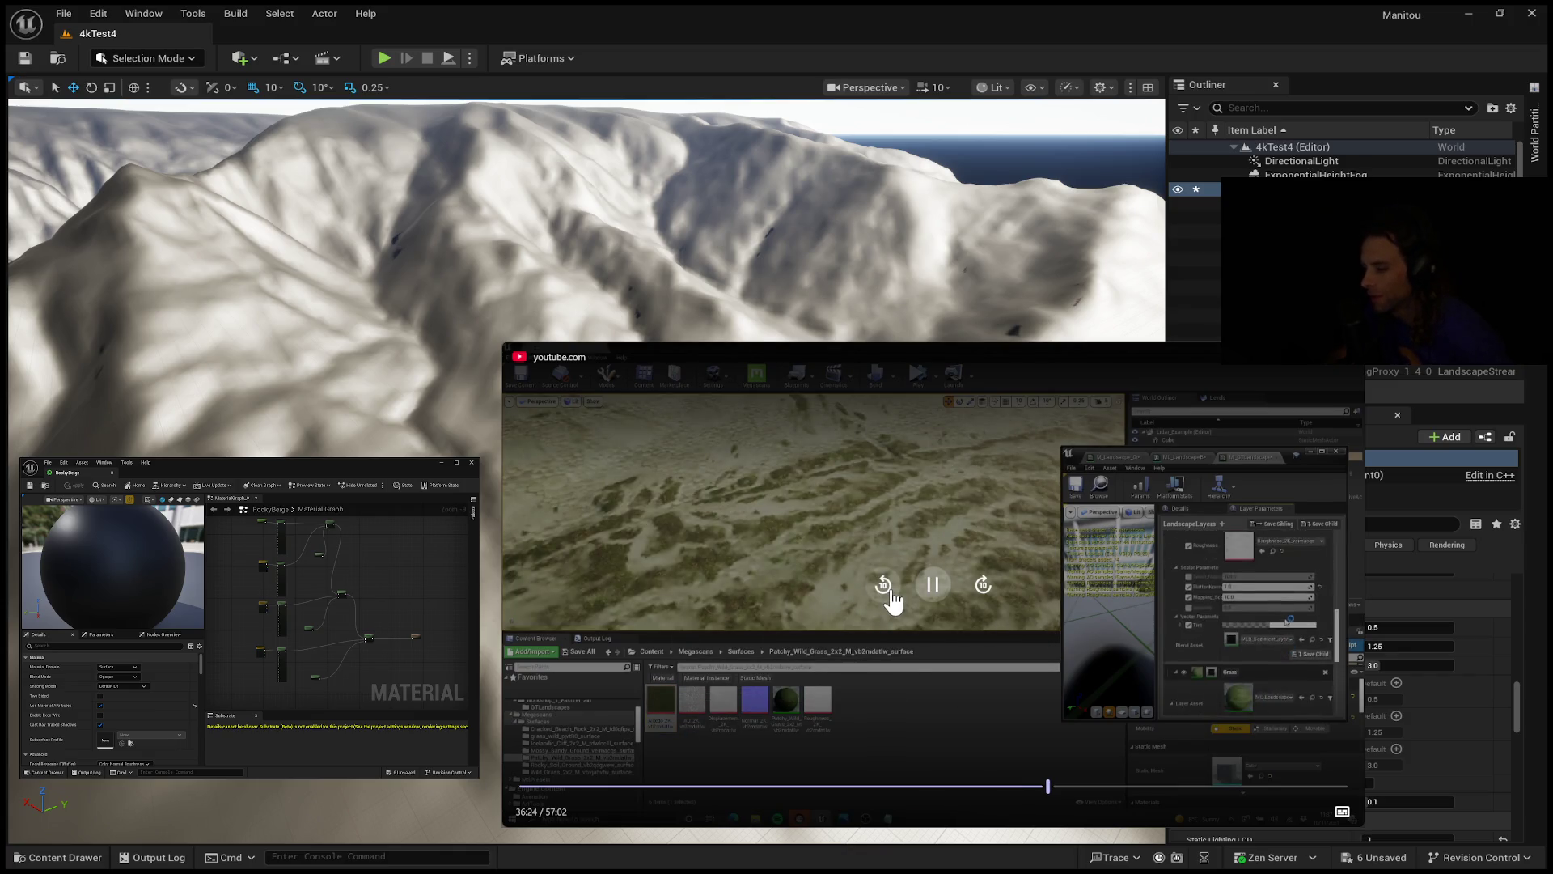
Step: Jump the reference video back ten seconds and watch until a cube slab sits on the grass
left_click(889, 592)
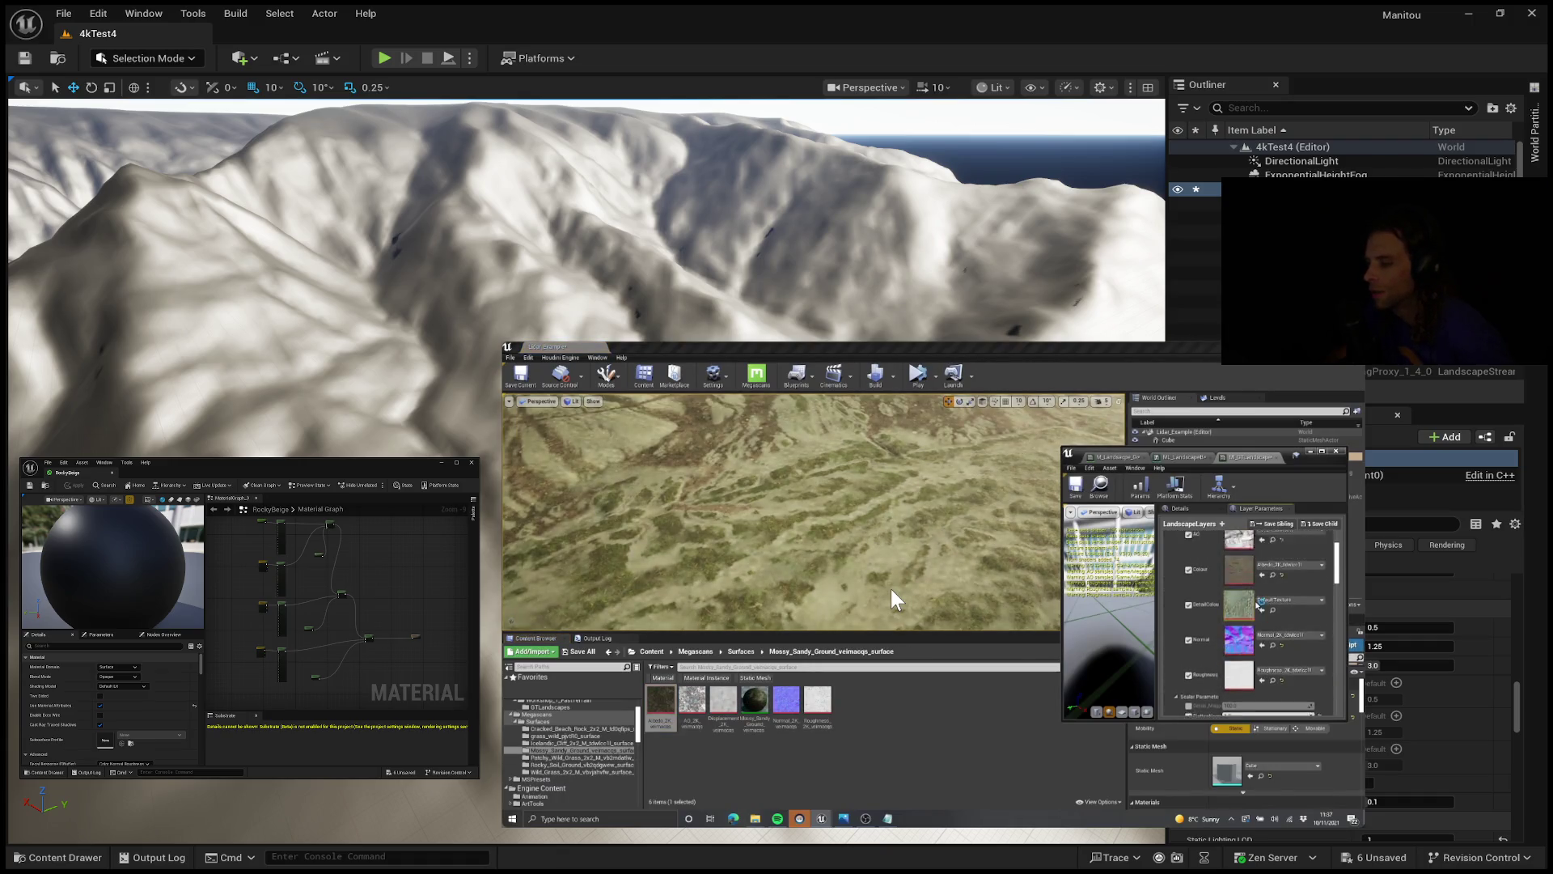
mouse_move(897, 597)
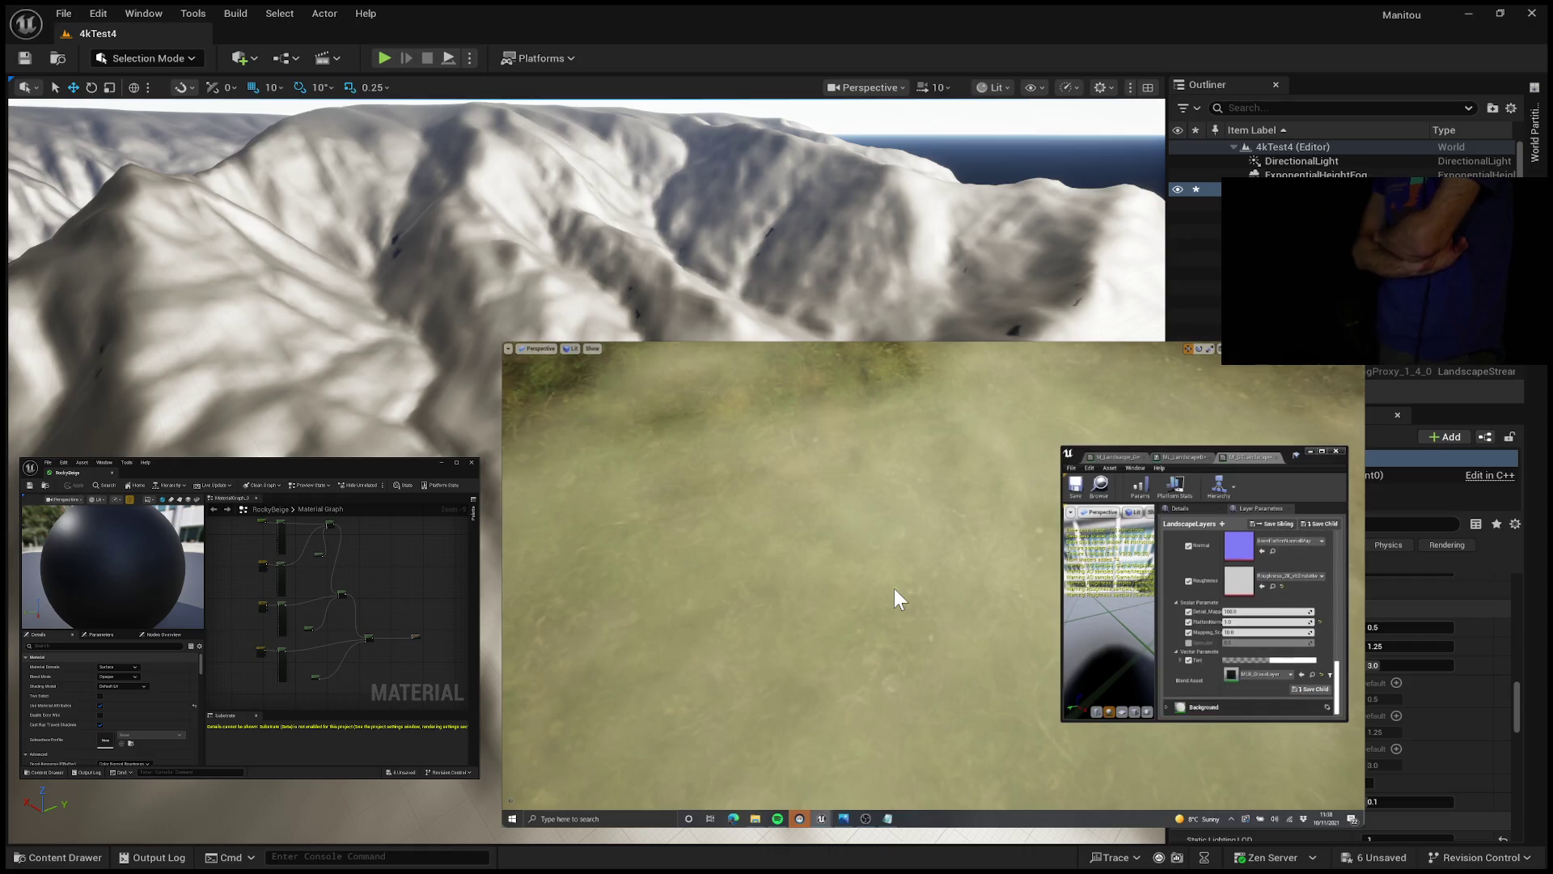
mouse_move(1207, 576)
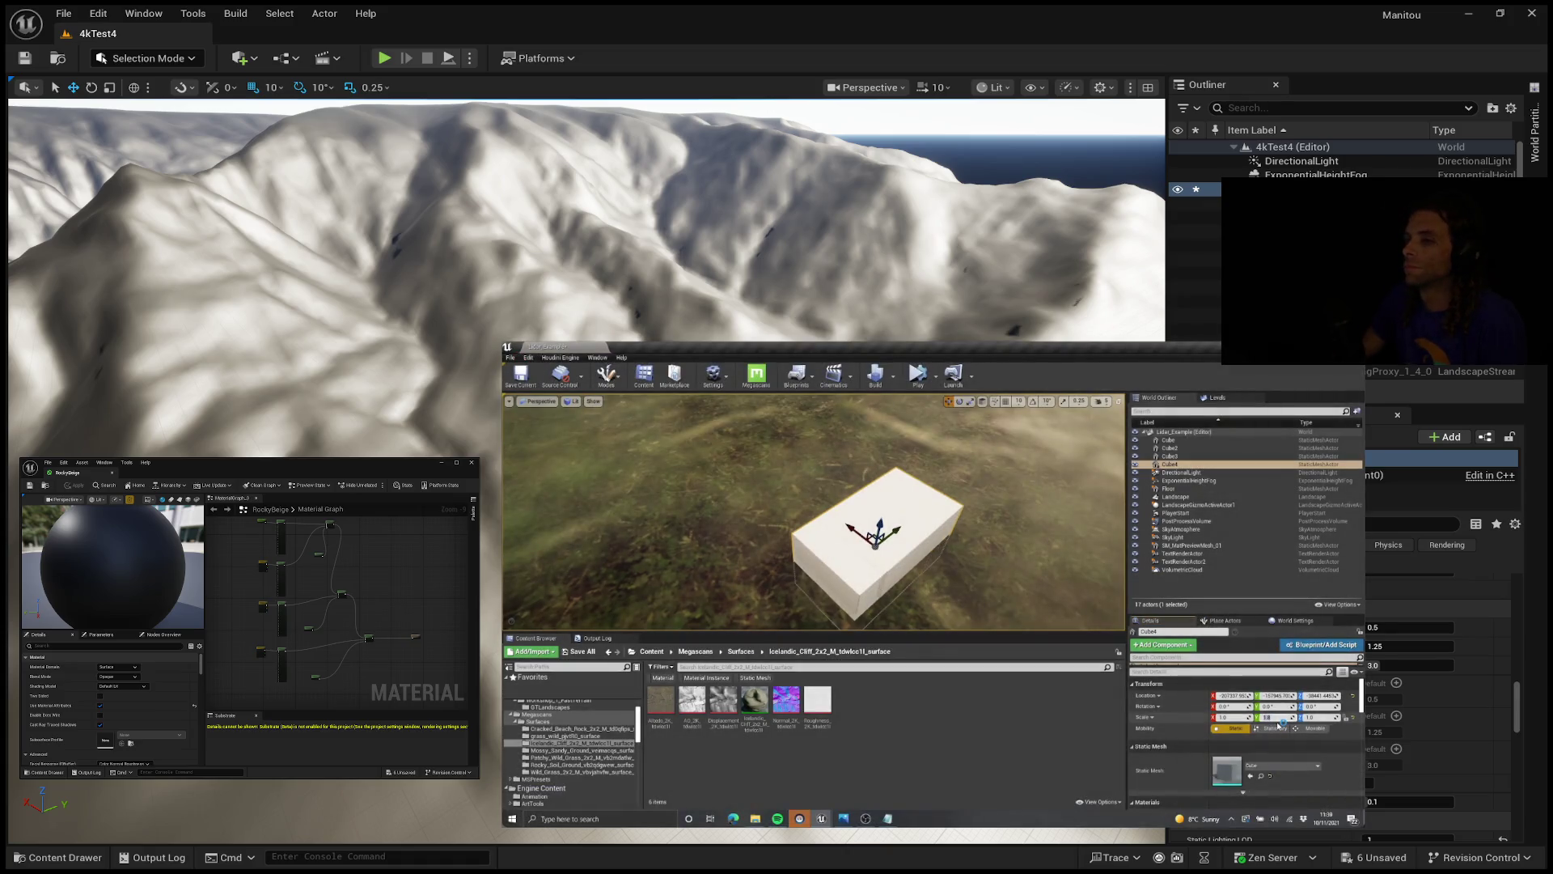
Step: Watch the reference tutorial adjust layer parameters as the grassy terrain updates around the white box
mouse_move(648, 565)
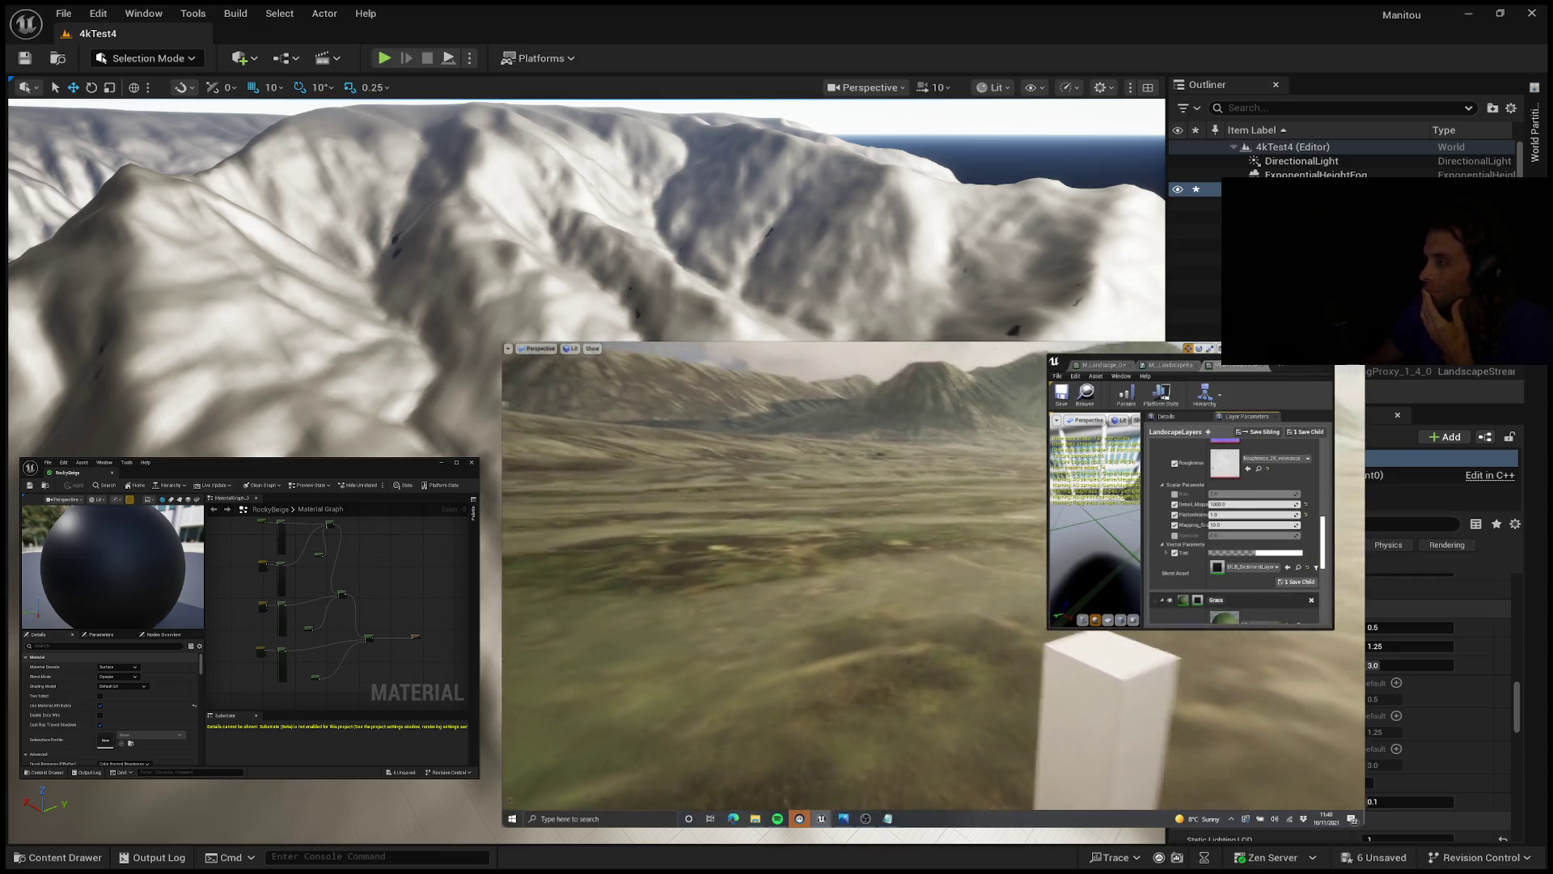
Step: Follow the hazy valley flythrough until the tutorial shows the ML_LandscapeBasic graph's texture sample nodes
mouse_move(568, 819)
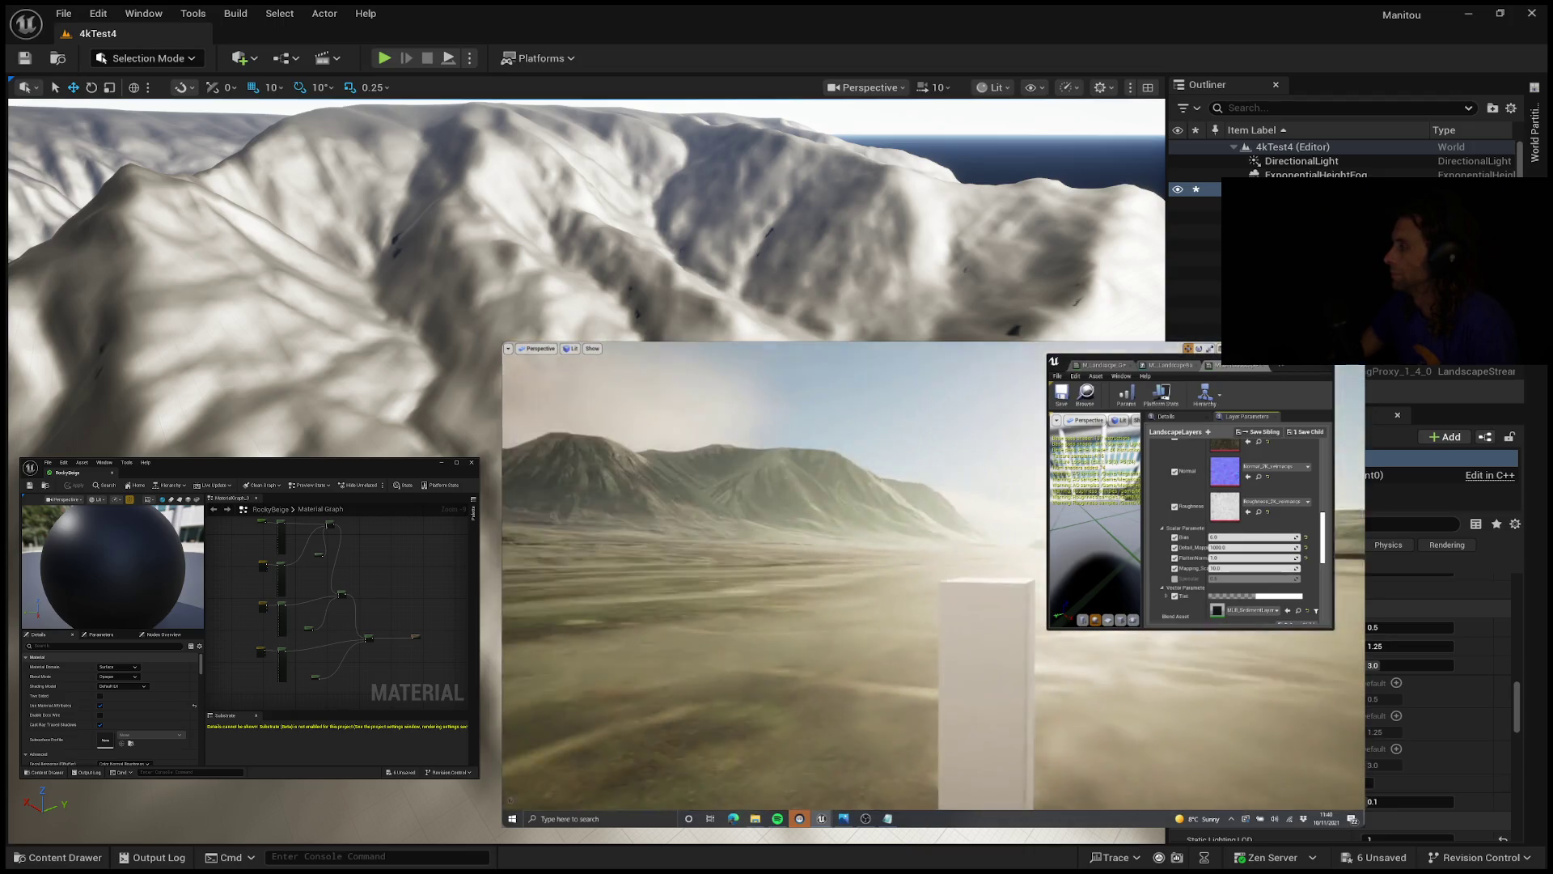
left_click_drag(1281, 368, 1308, 386)
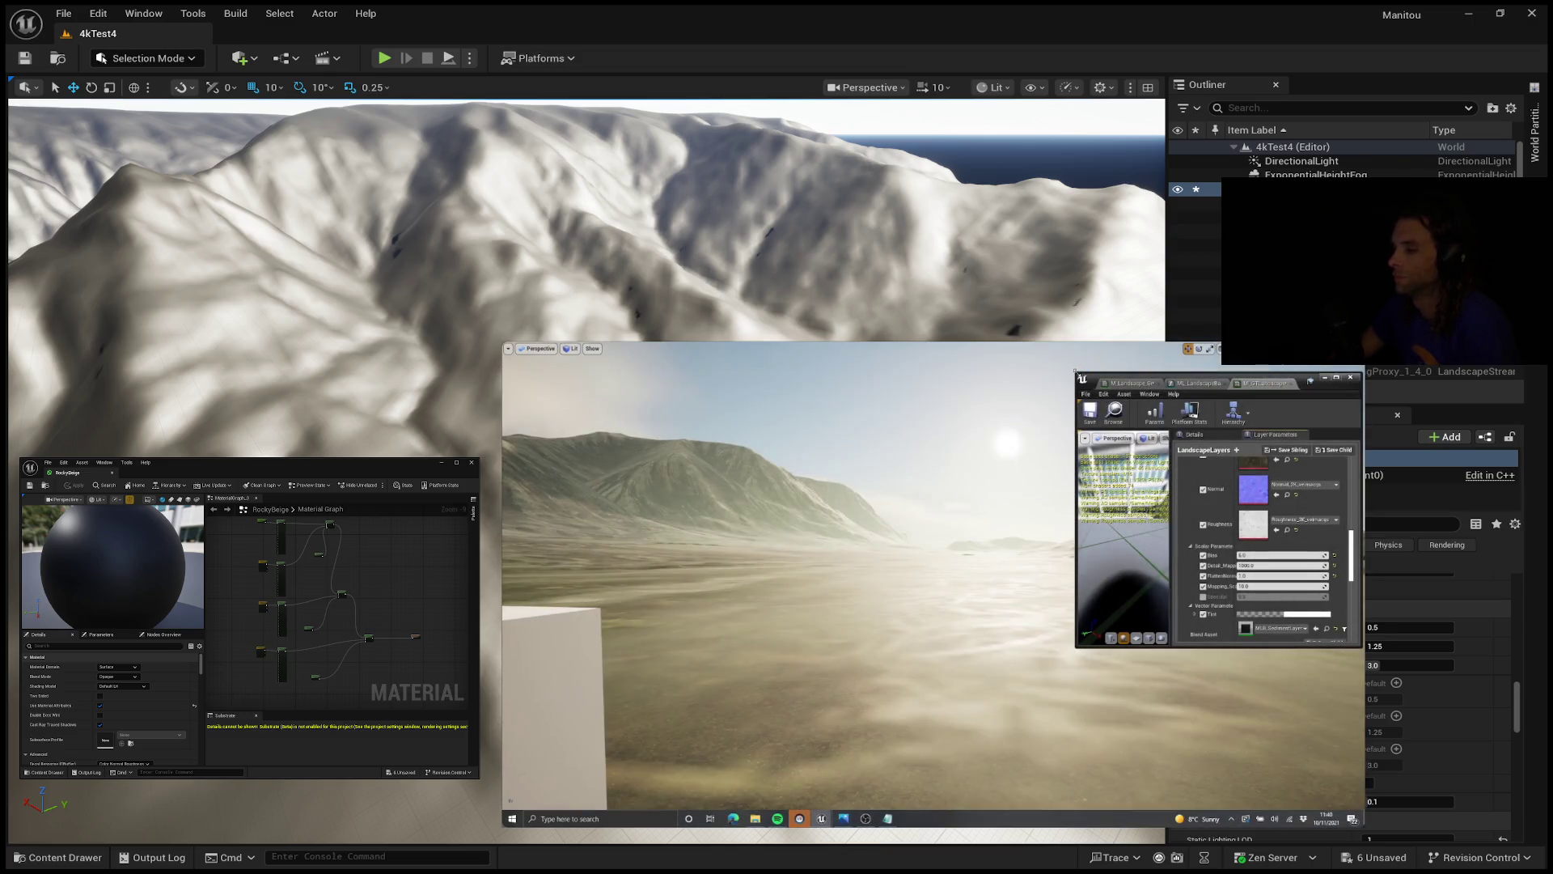
left_click_drag(1076, 370, 1150, 374)
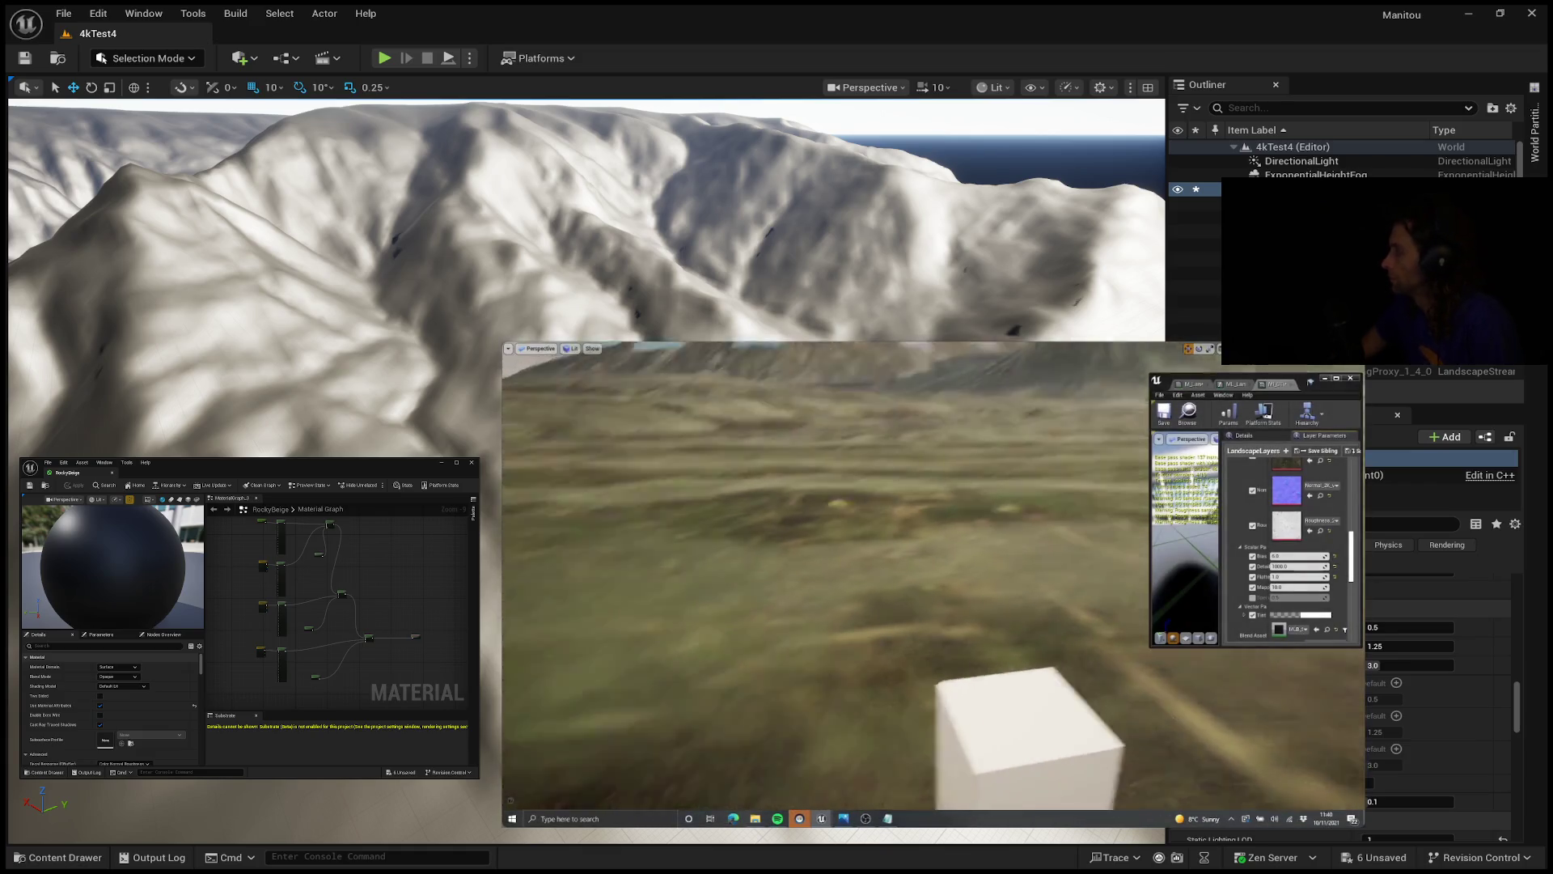
left_click(1230, 385)
left_click(1336, 380)
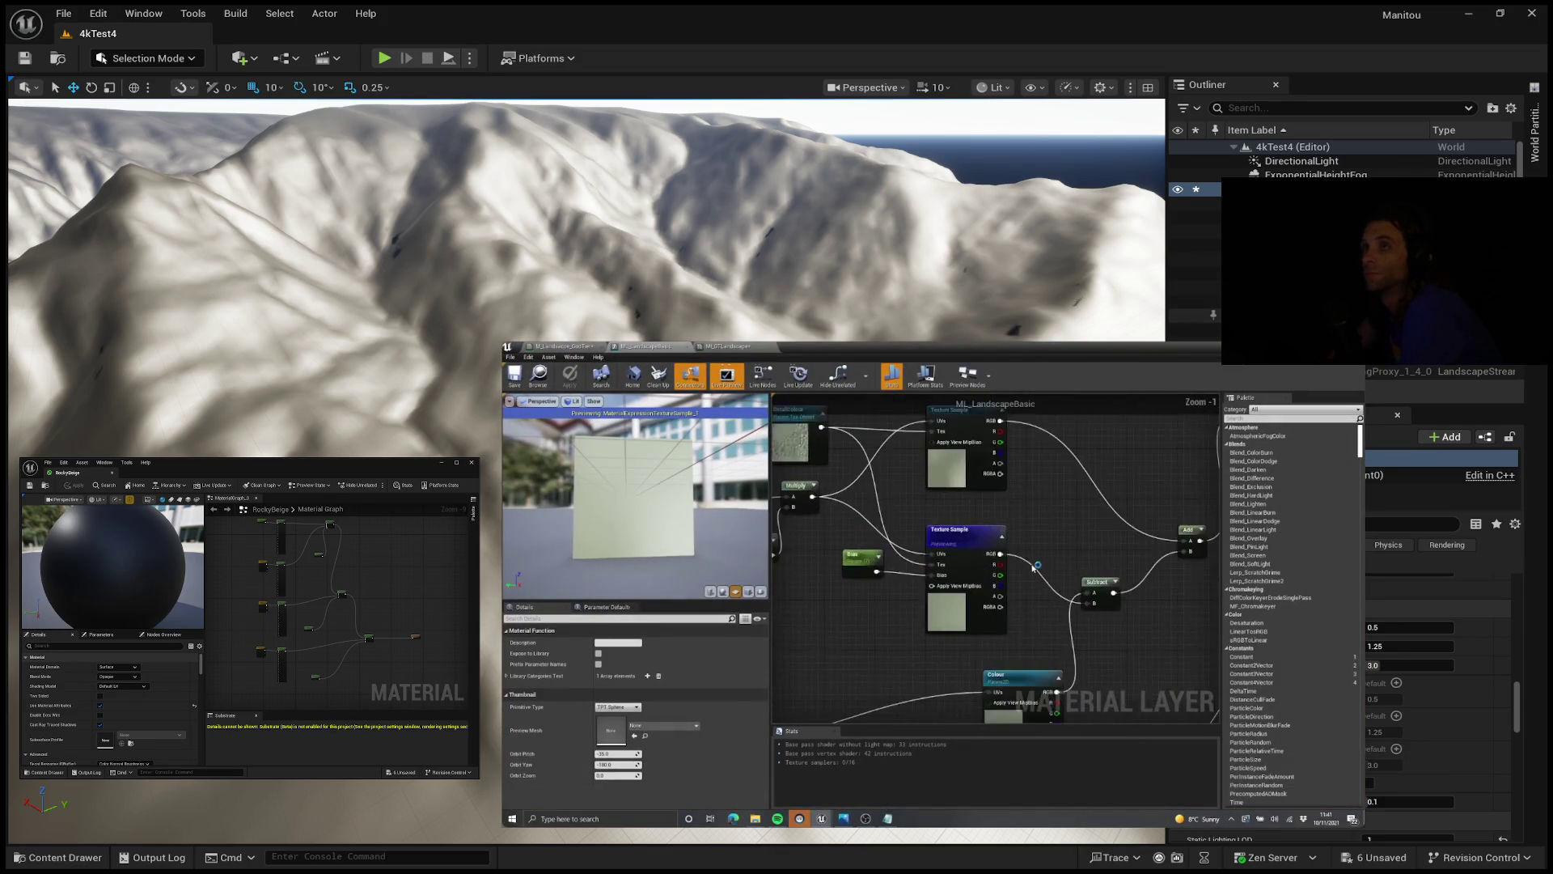
mouse_move(971, 356)
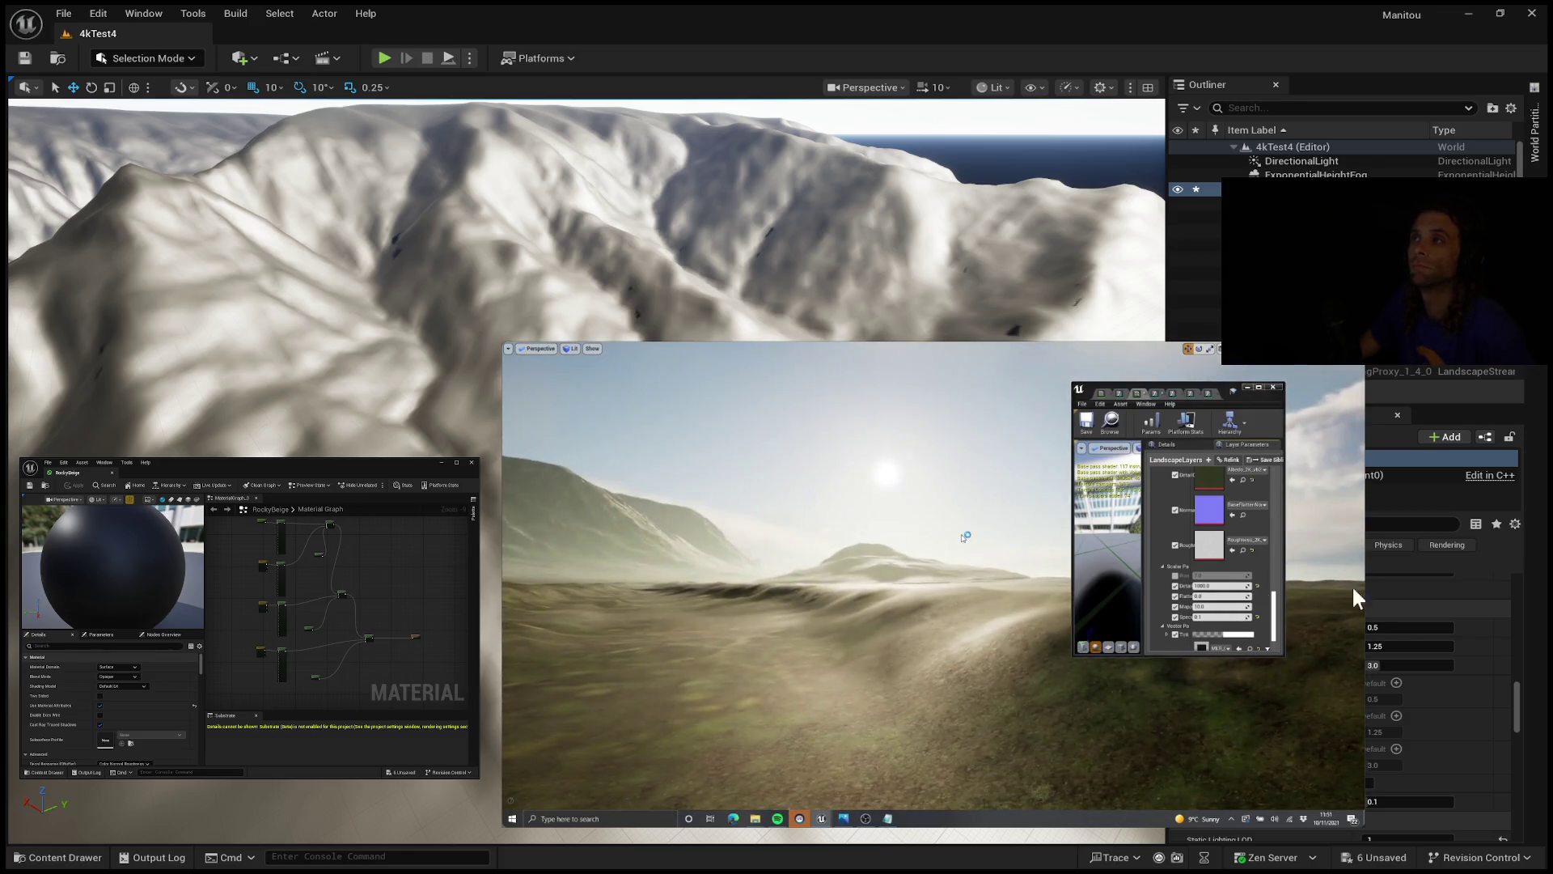
Step: Add a Fresnel expression in ML_LandscapeBasic and preview its rim falloff on the preview sphere
mouse_move(968, 511)
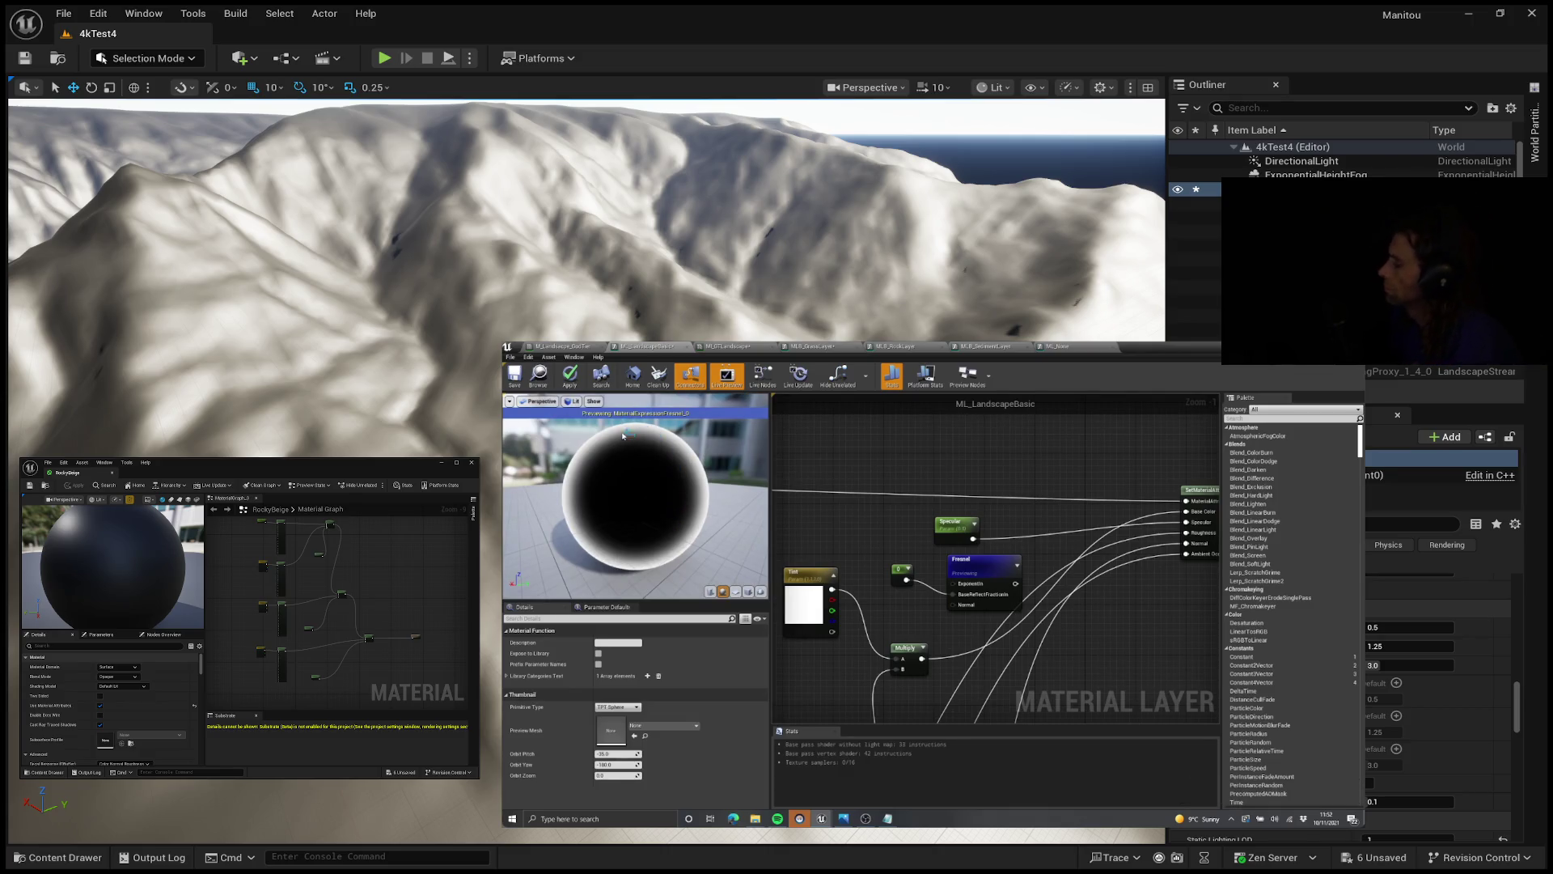
Step: Move the Fresnel node aside and place a new Lerp node in the graph
left_click_drag(963, 559, 939, 565)
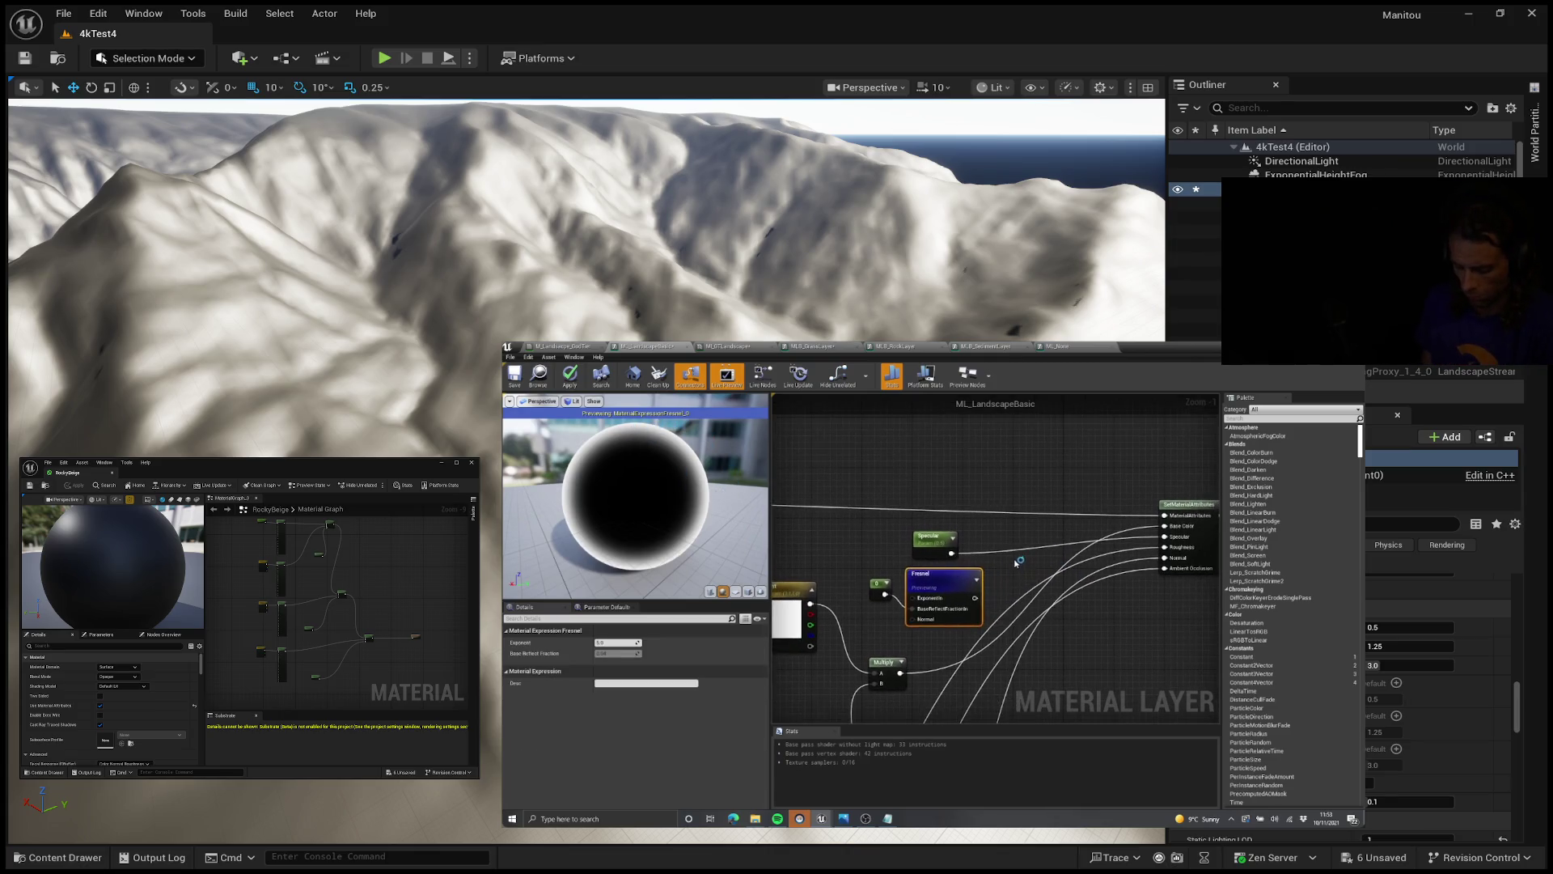
key("l")
left_click(1009, 539)
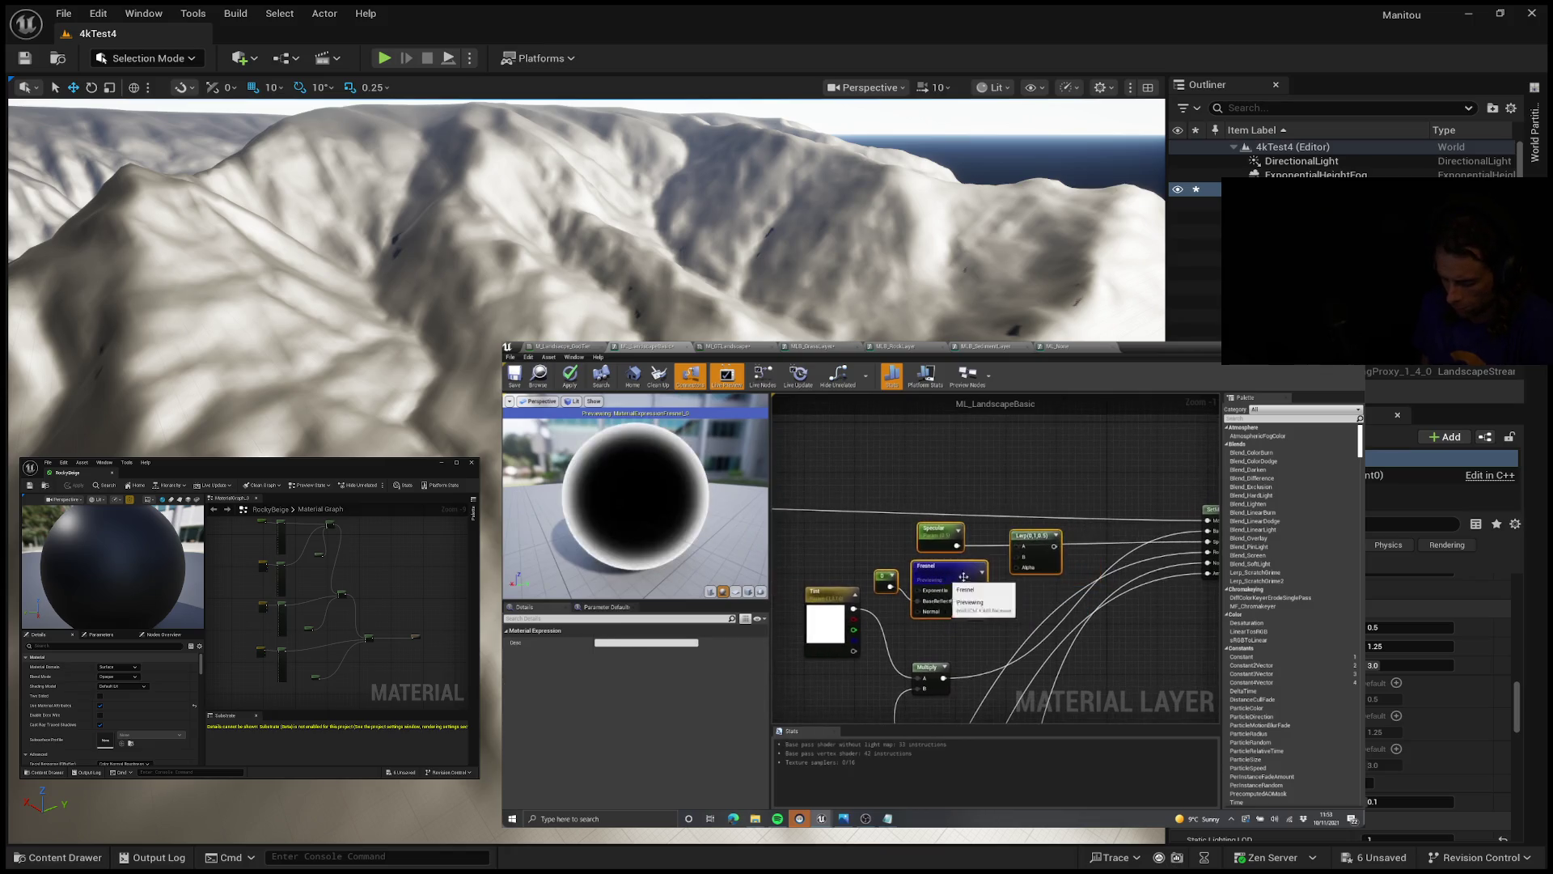
scroll(1018, 598, "up", 1)
left_click(1056, 571)
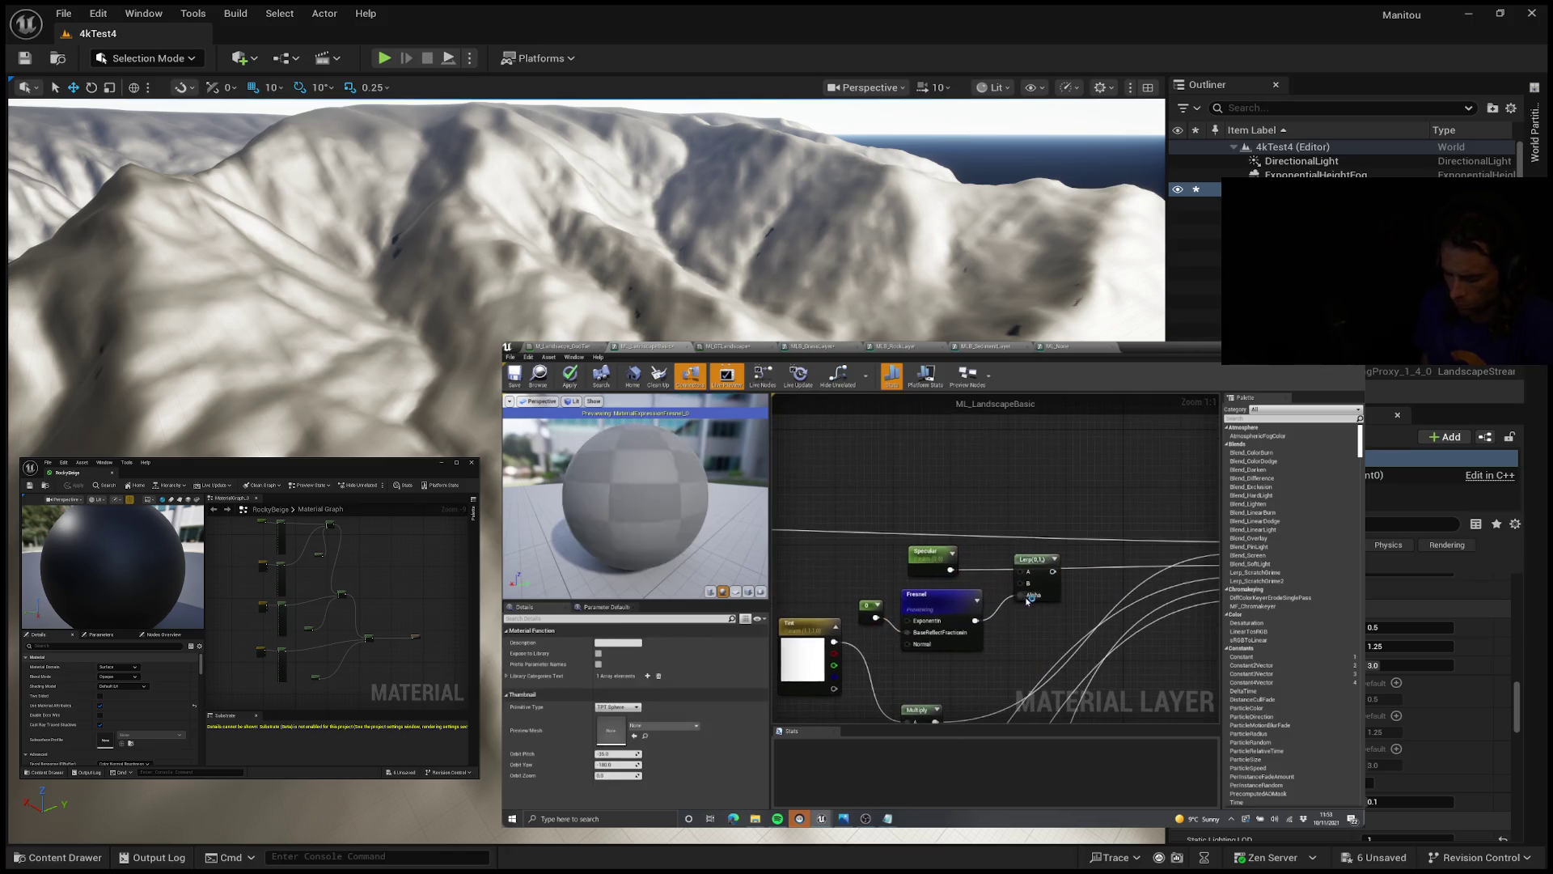
Step: Wire the Specular parameter output into the Lerp and reposition the Specular and Fresnel nodes
left_click(890, 536)
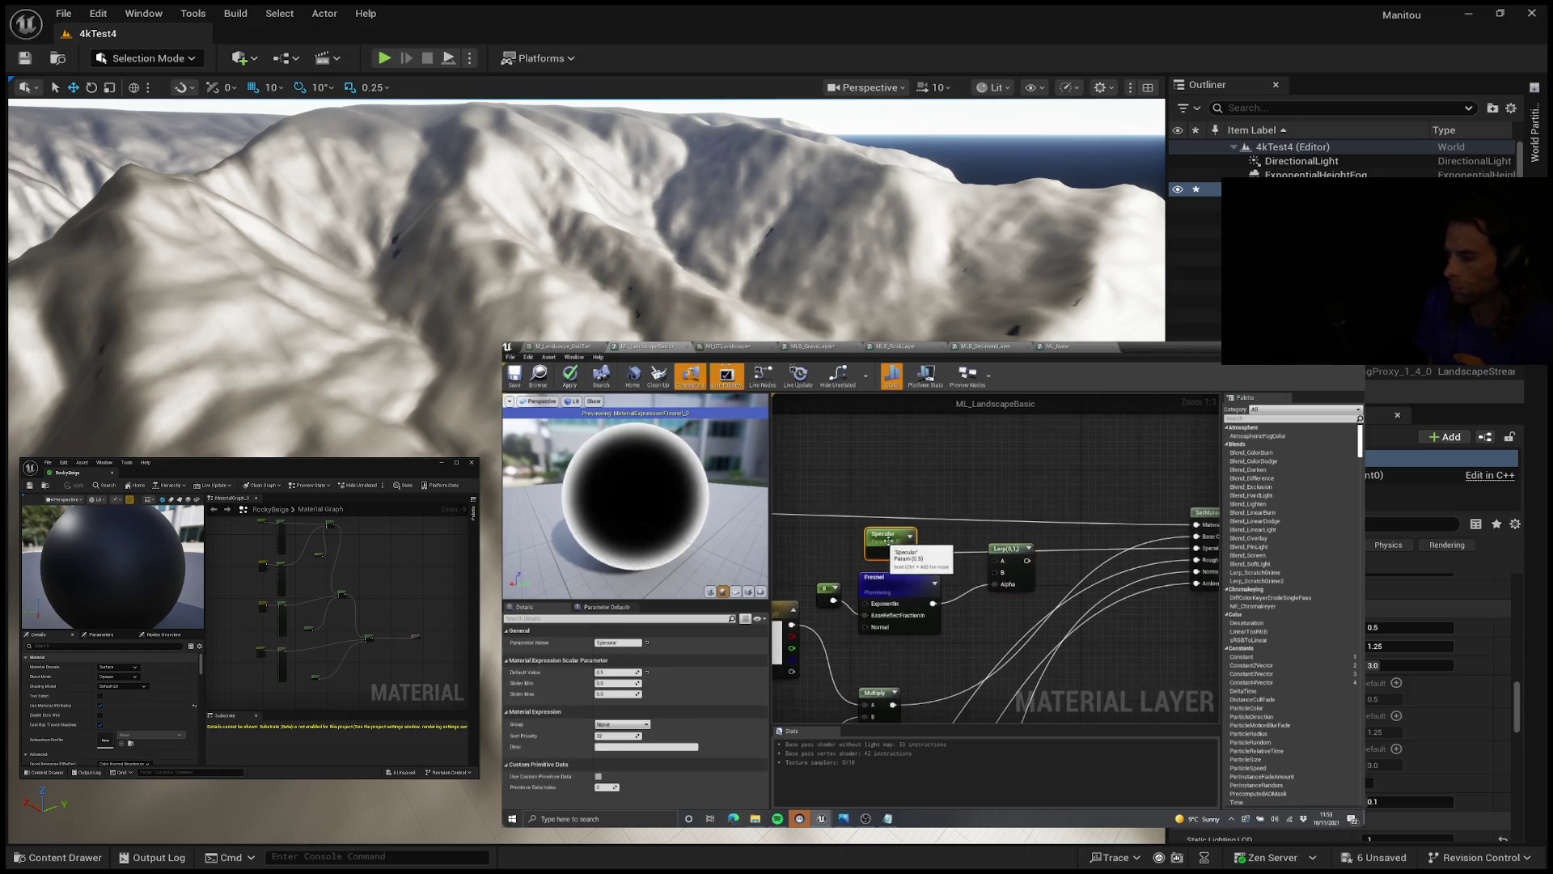
left_click_drag(895, 536, 981, 555)
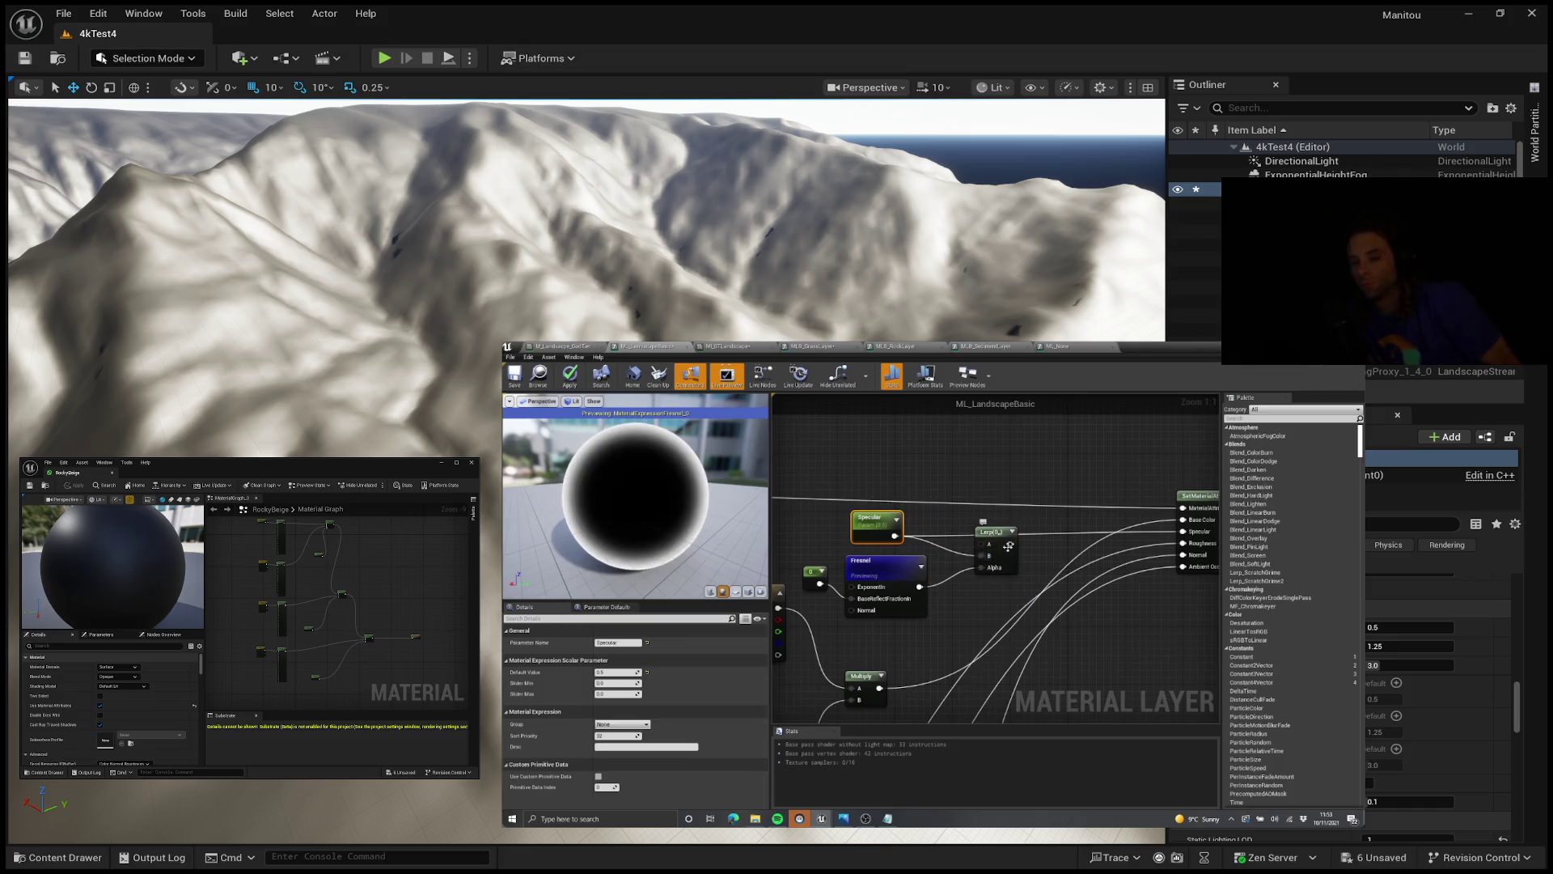
mouse_move(988, 558)
left_mouse_down()
mouse_move(892, 538)
mouse_move(920, 538)
left_mouse_up()
left_click(685, 502)
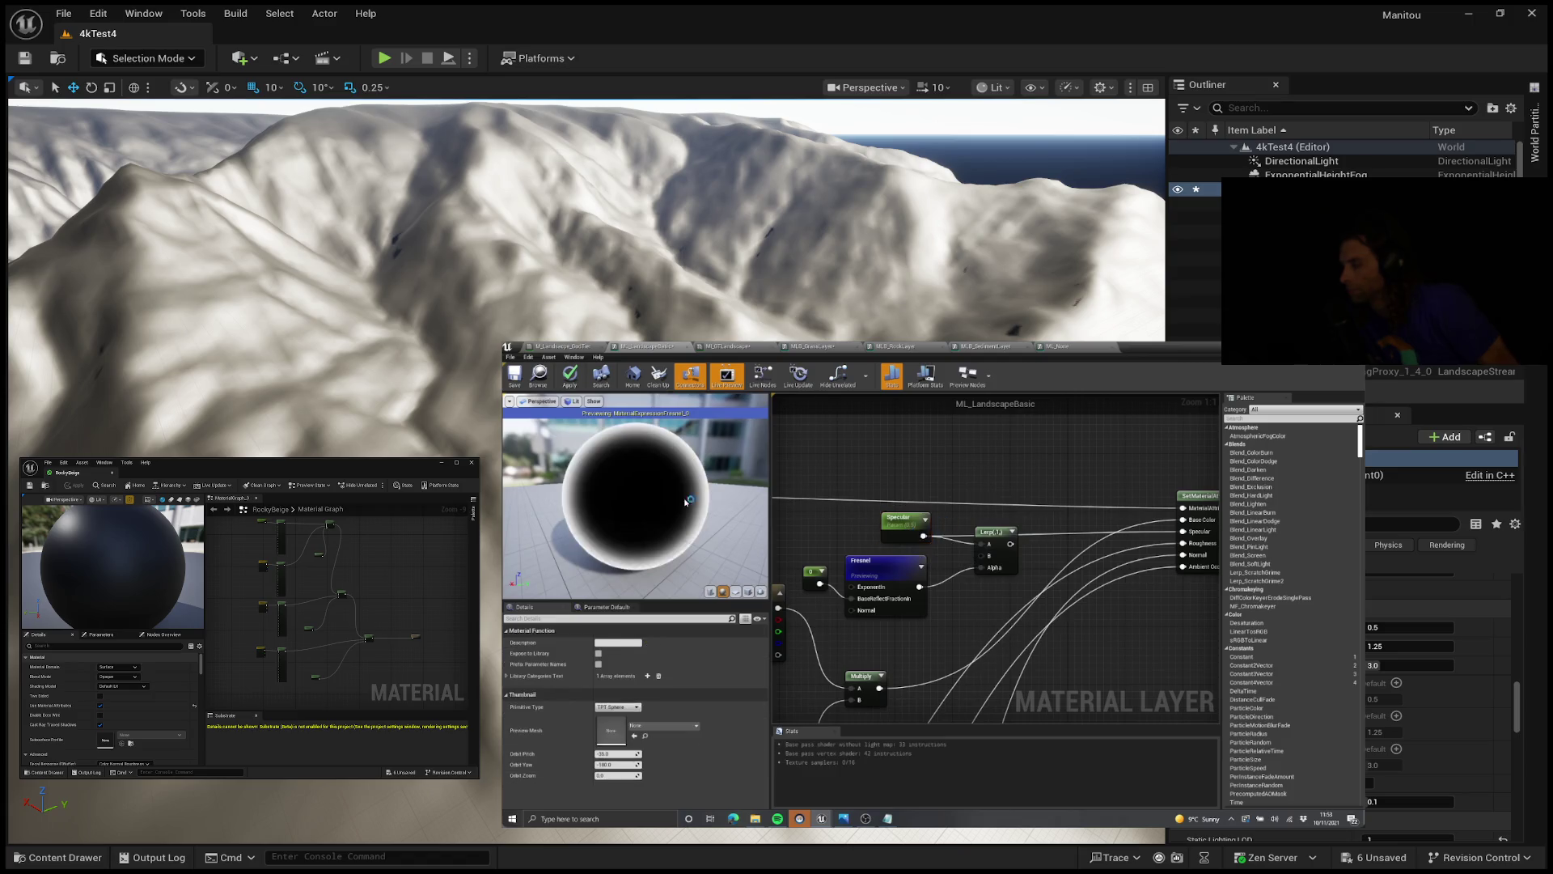
left_click(983, 534)
left_click_drag(906, 567, 942, 589)
Step: Set the Lerp's Const B to 0.0 and preview the Lerp output on the sphere
left_click(979, 524)
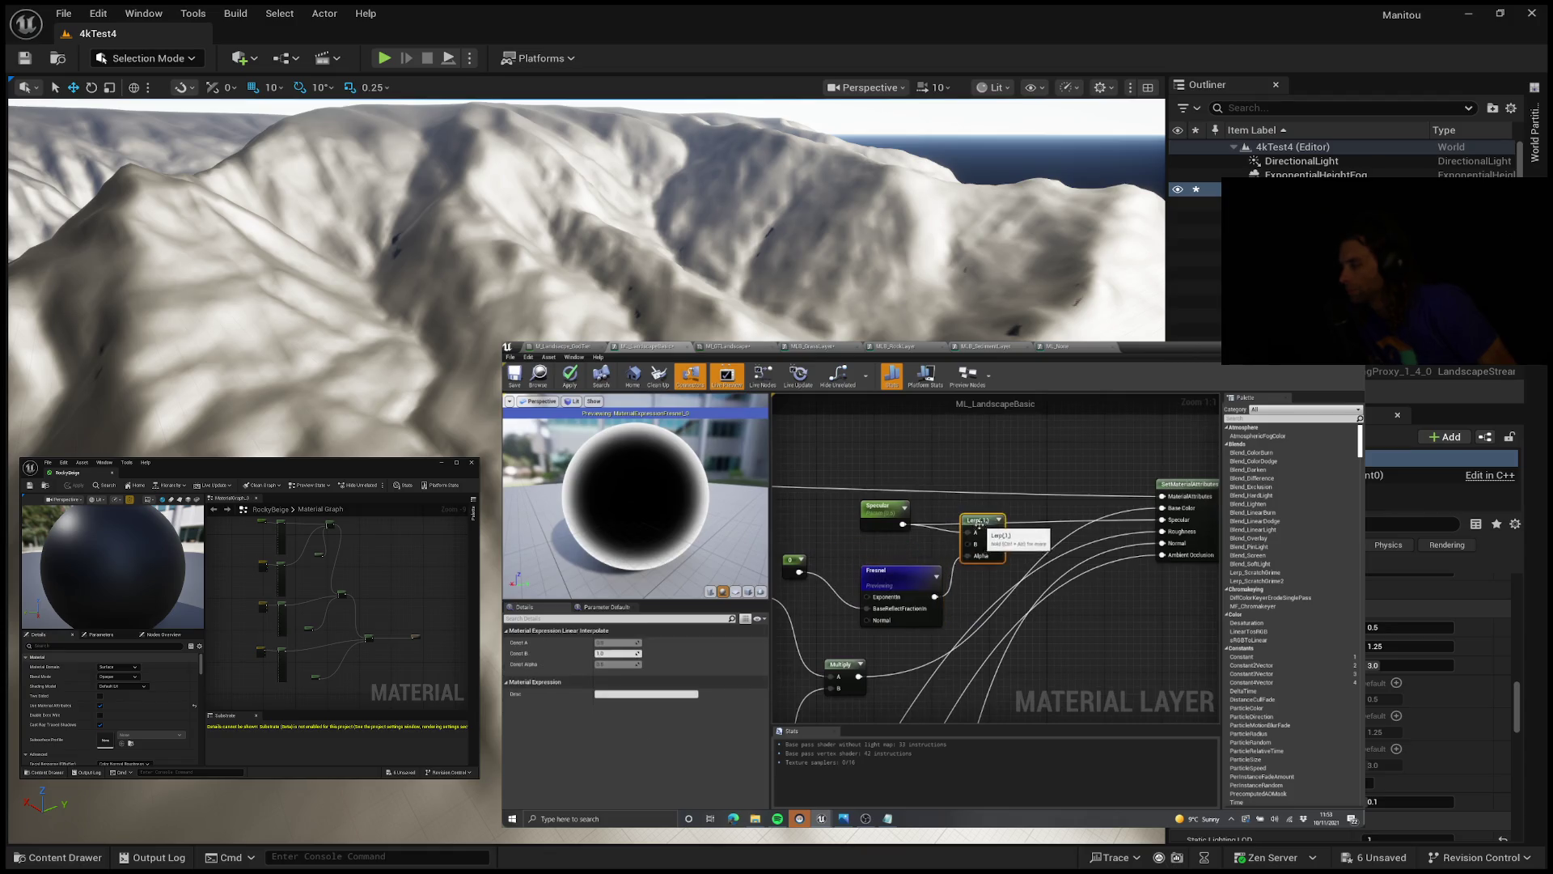
left_click(609, 654)
key("Return")
right_click(979, 518)
left_click(1004, 558)
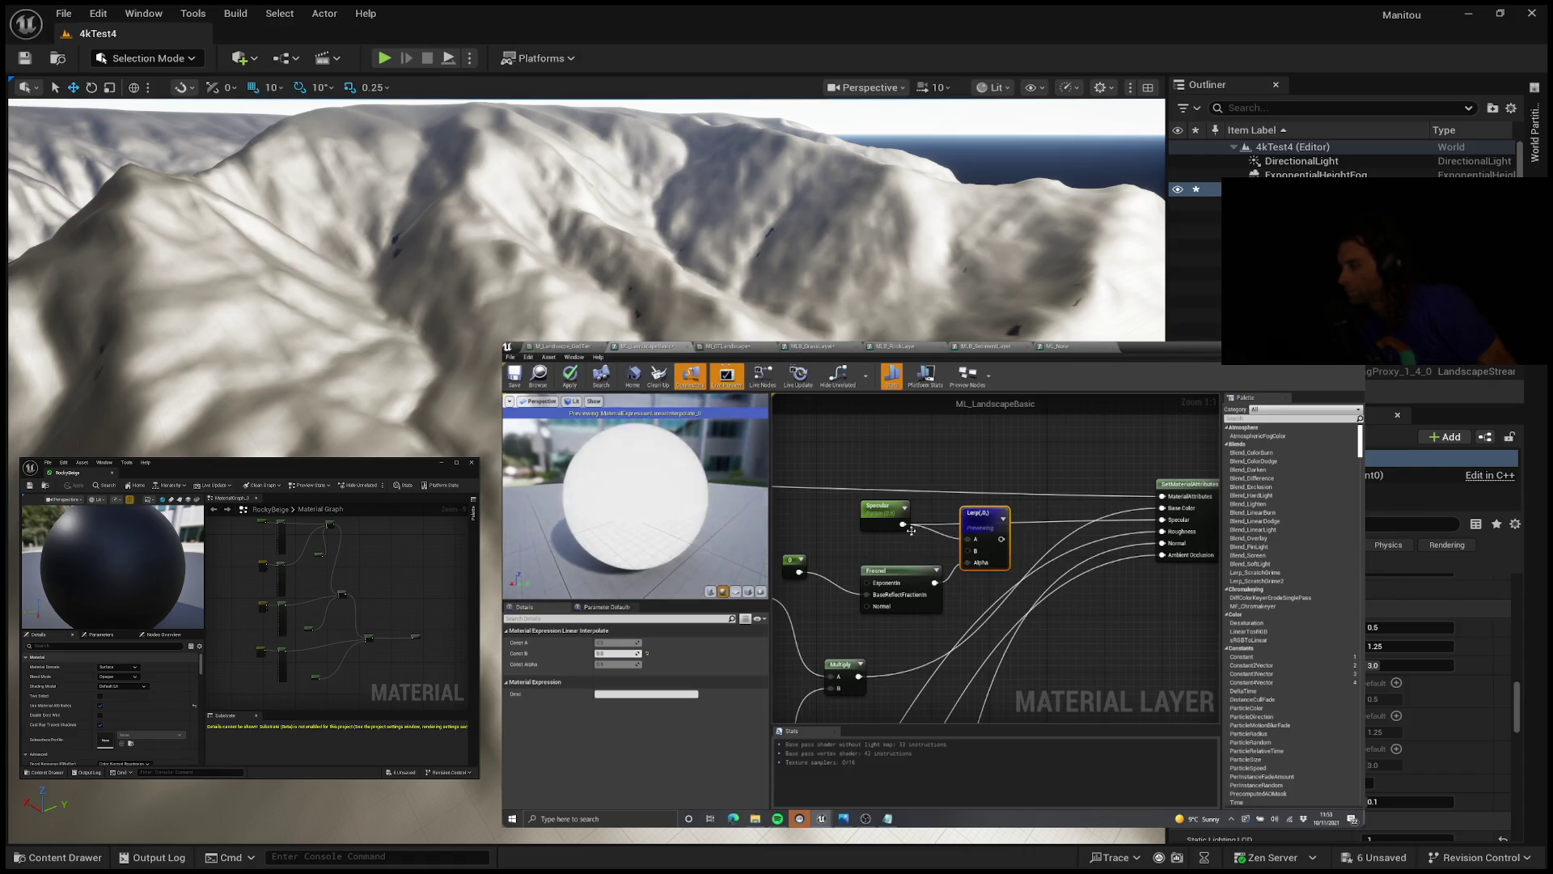
Step: Nudge the Specular parameter node and re-preview the Lerp output, panning the graph for room
mouse_move(930, 567)
left_mouse_down()
mouse_move(1147, 543)
mouse_move(856, 539)
mouse_move(896, 562)
left_mouse_up()
left_click(860, 522)
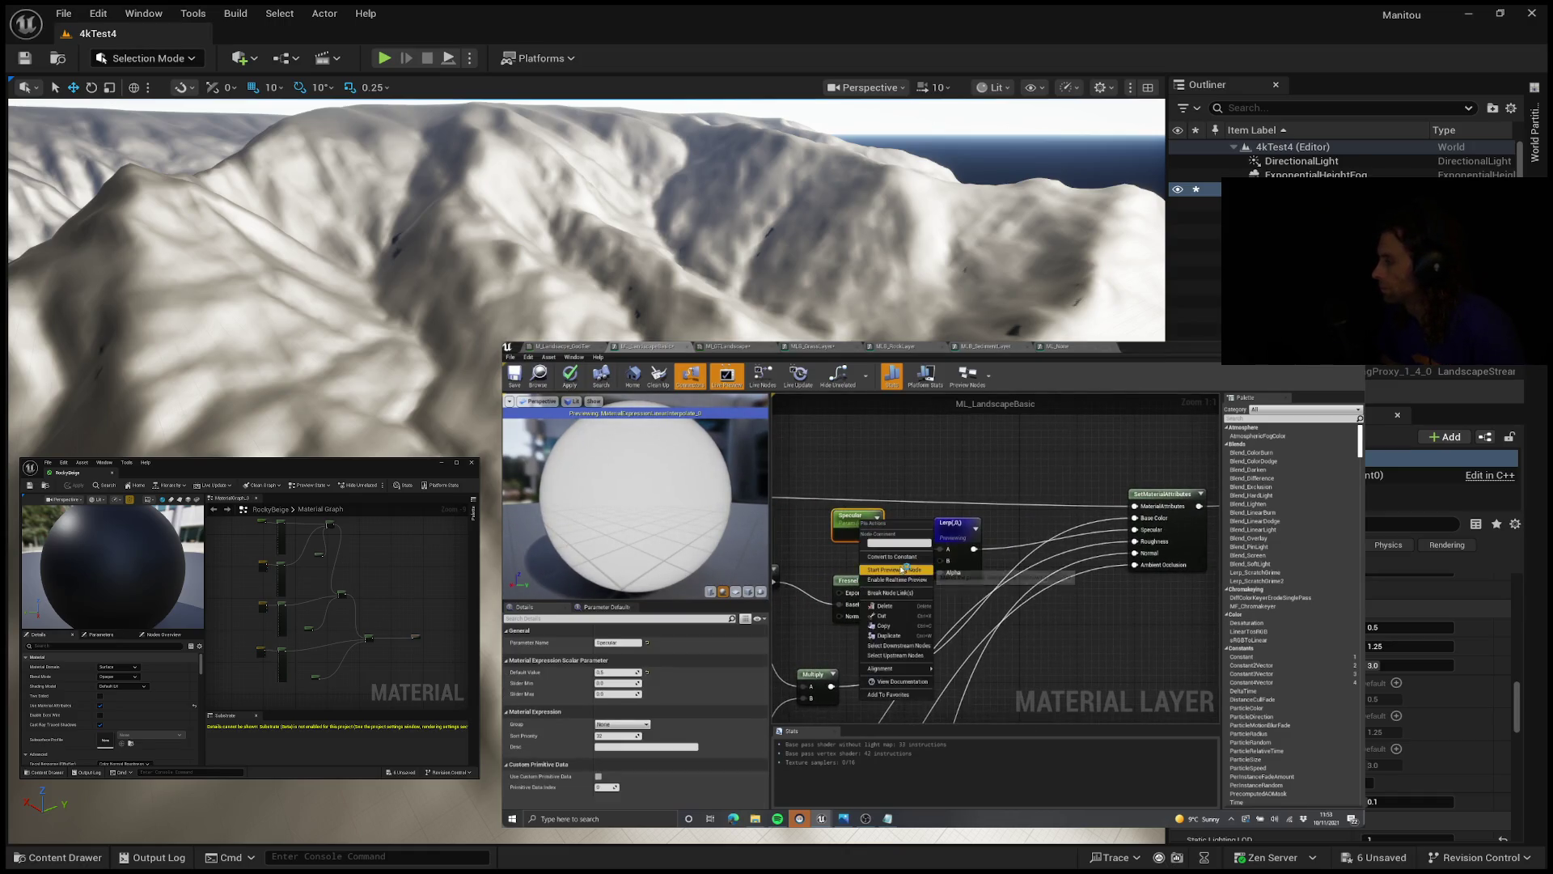
key("space")
left_click_drag(847, 517, 854, 524)
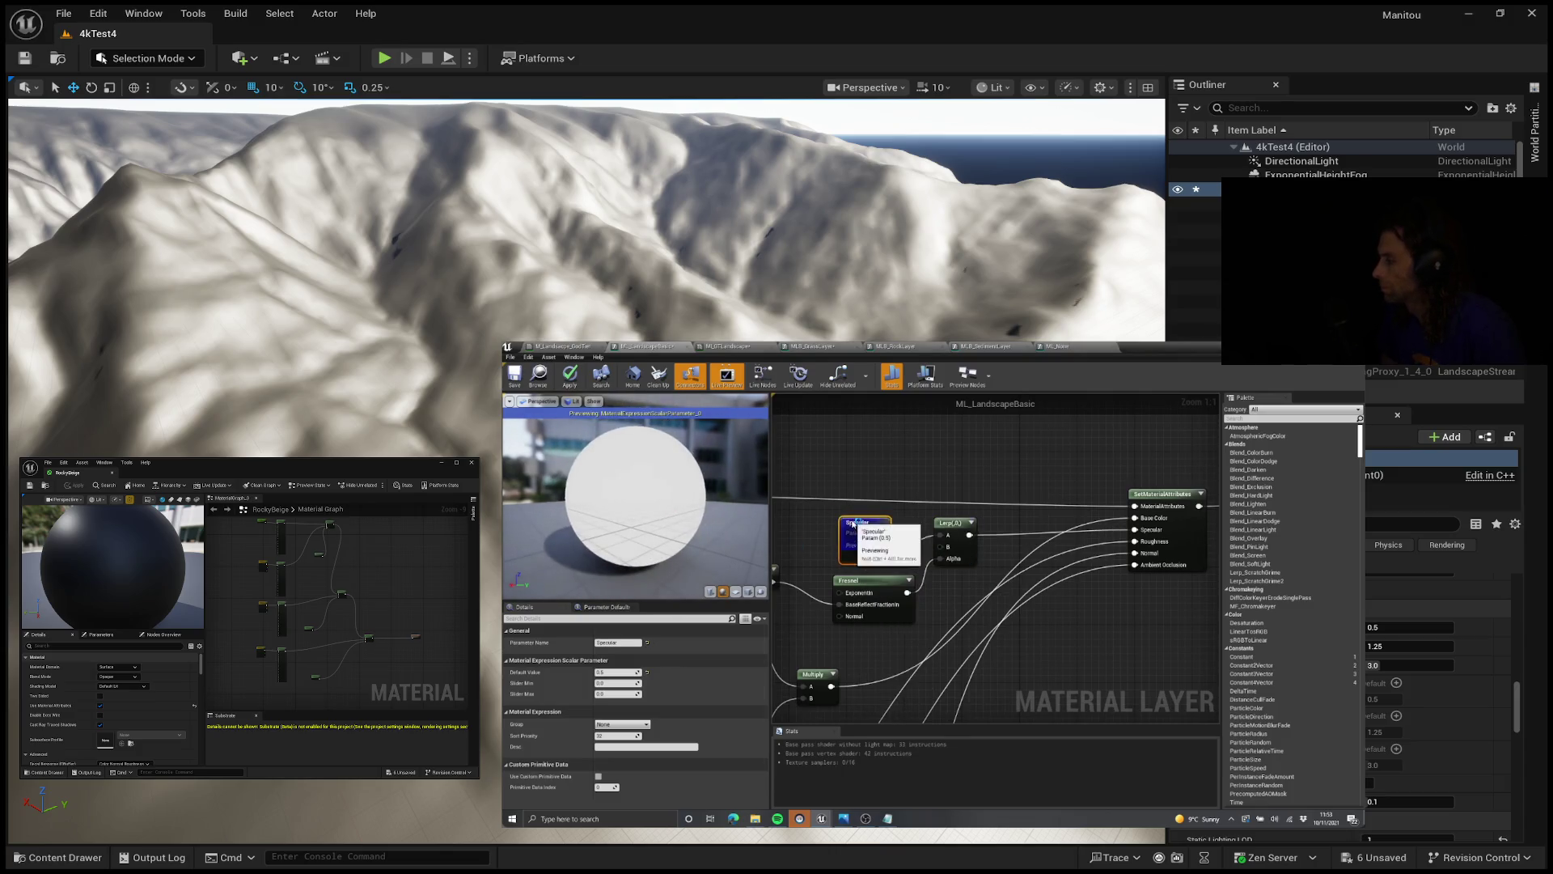
left_click(945, 523)
key("space")
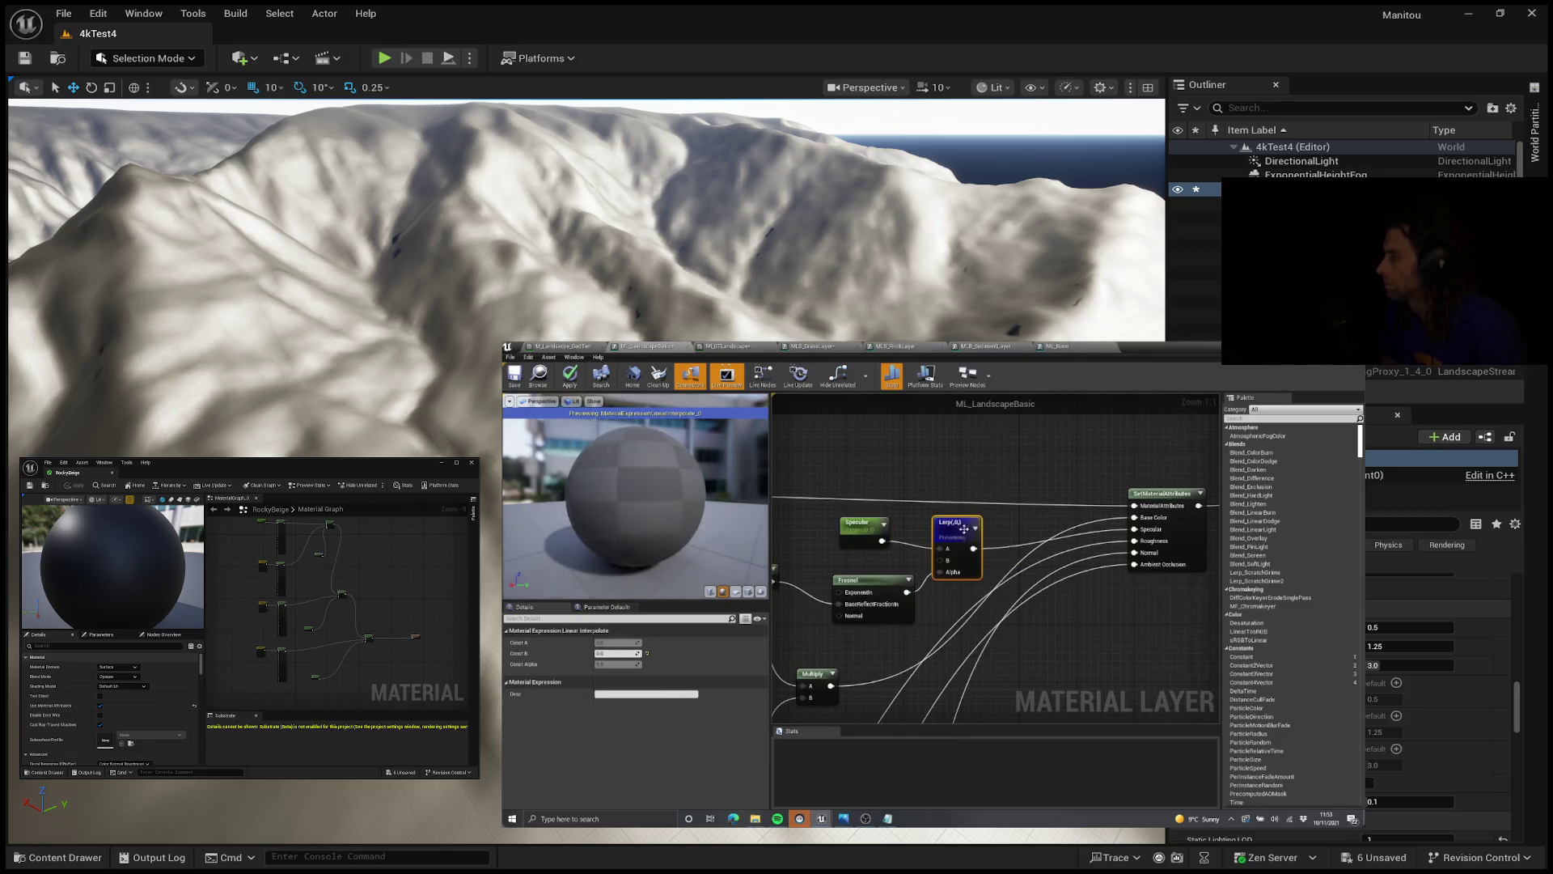
mouse_move(921, 555)
left_mouse_down()
mouse_move(979, 575)
mouse_move(973, 527)
left_mouse_up()
scroll(961, 569, "down", 1)
scroll(953, 561, "up", 1)
mouse_move(935, 575)
left_mouse_down()
mouse_move(985, 577)
mouse_move(922, 600)
left_mouse_up()
Step: Add a scalar parameter node named Param, select the landscape, and start Play In Editor
left_click(914, 550)
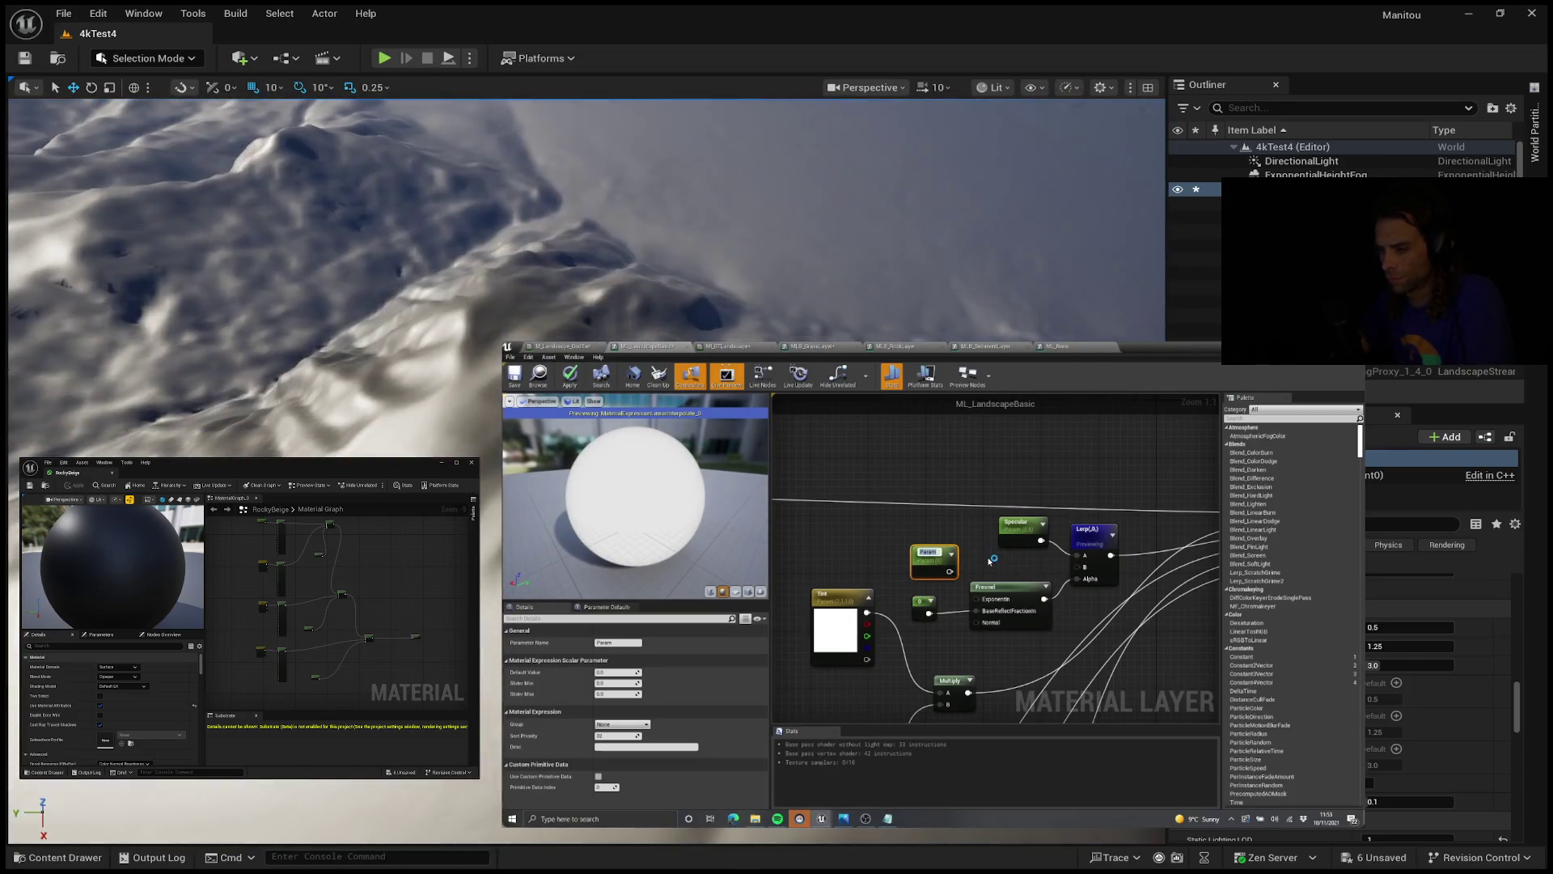
left_click(586, 242)
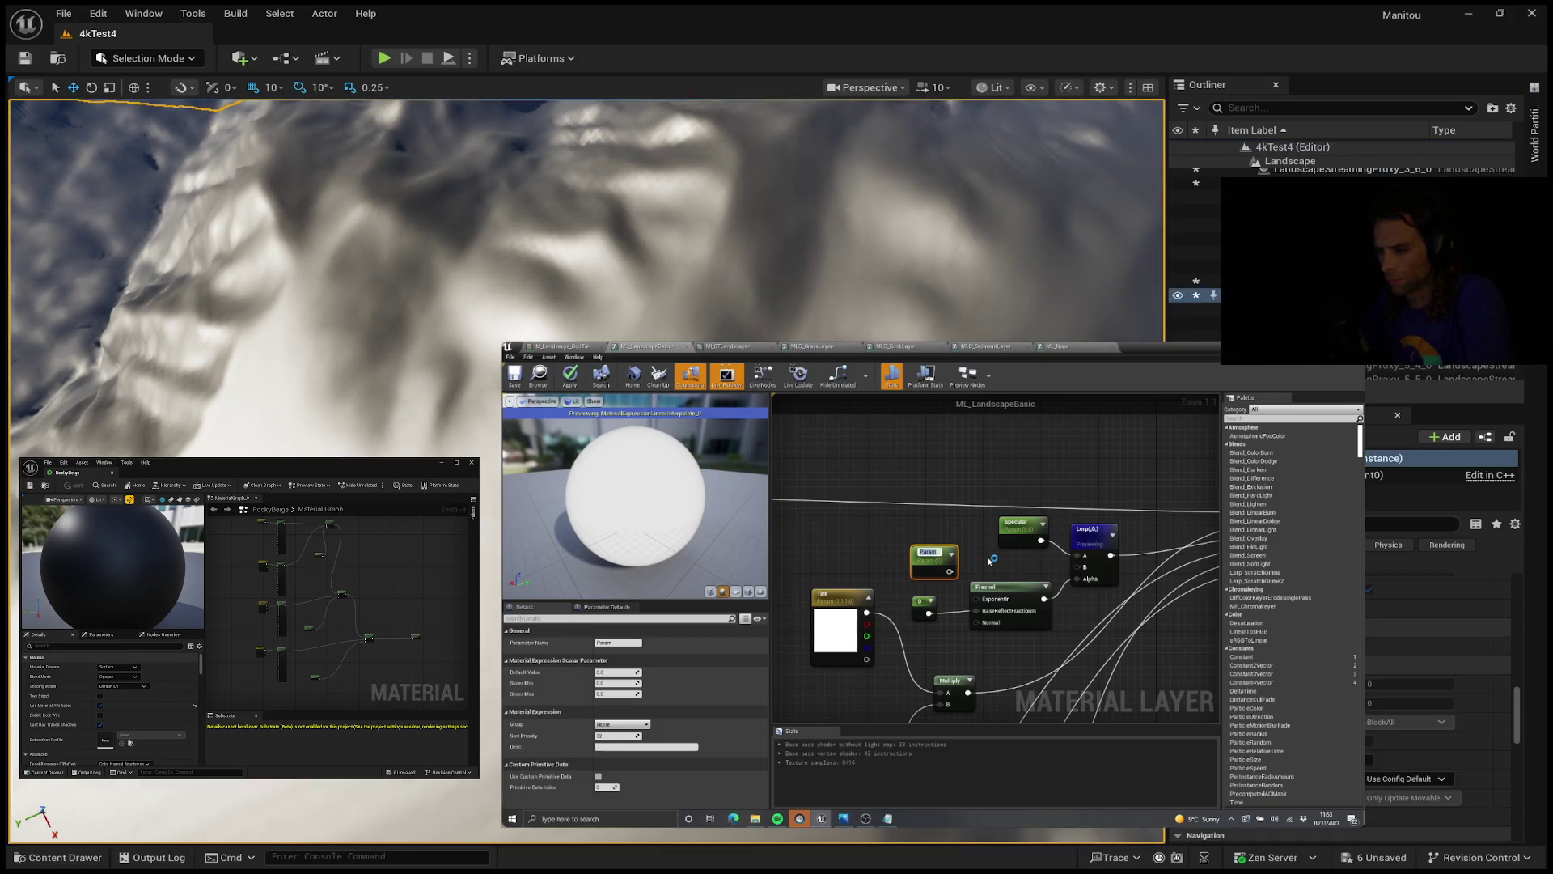
key("alt+p")
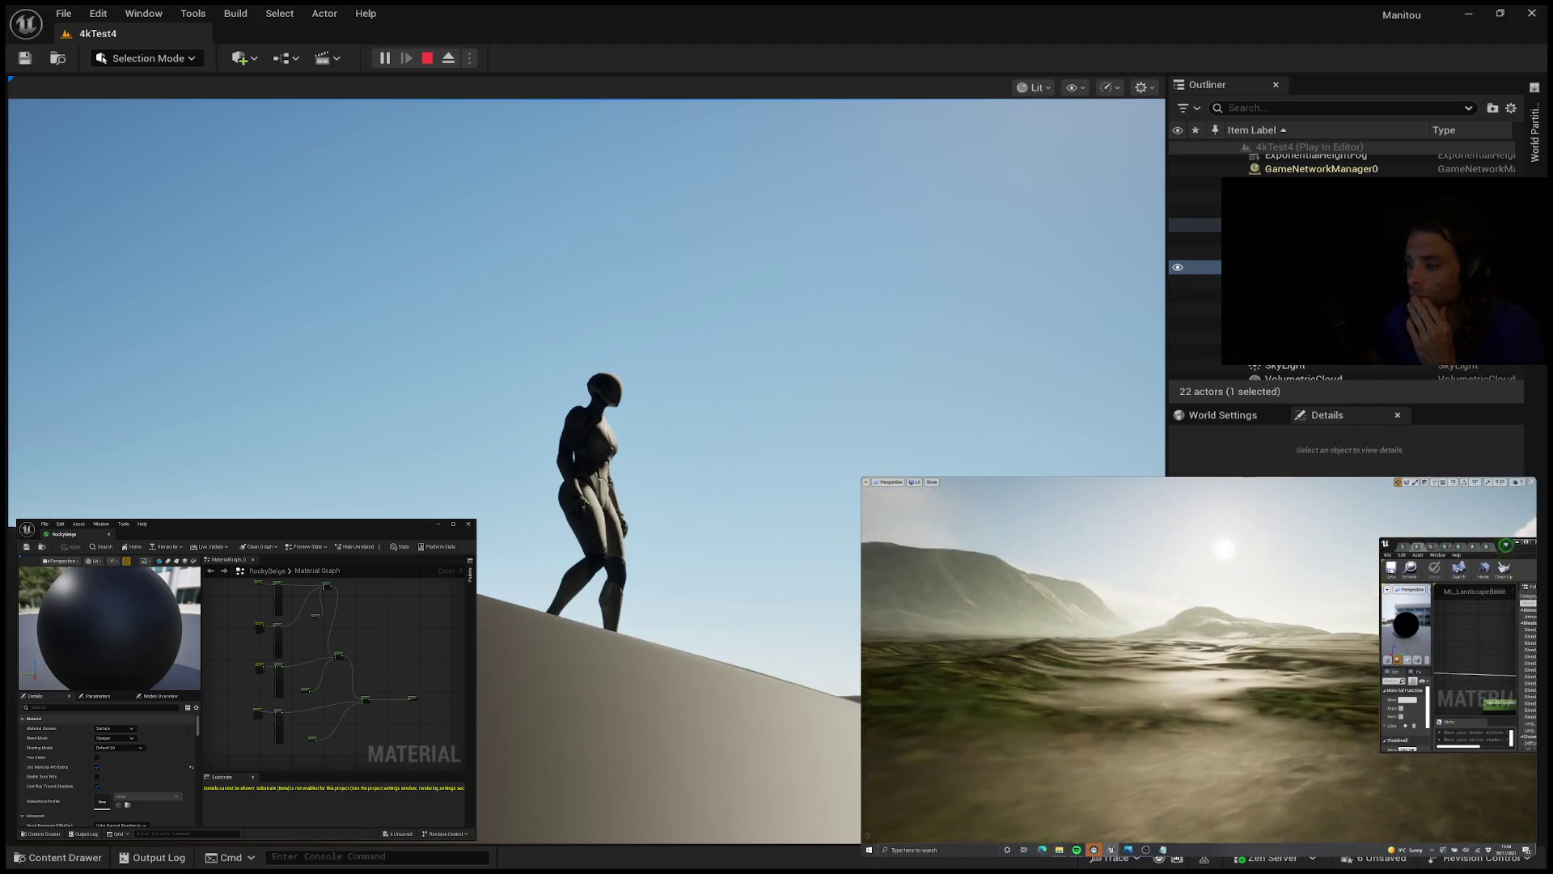
Step: Run the level with the mannequin on the pale dunes and capture the game view
left_click(402, 366)
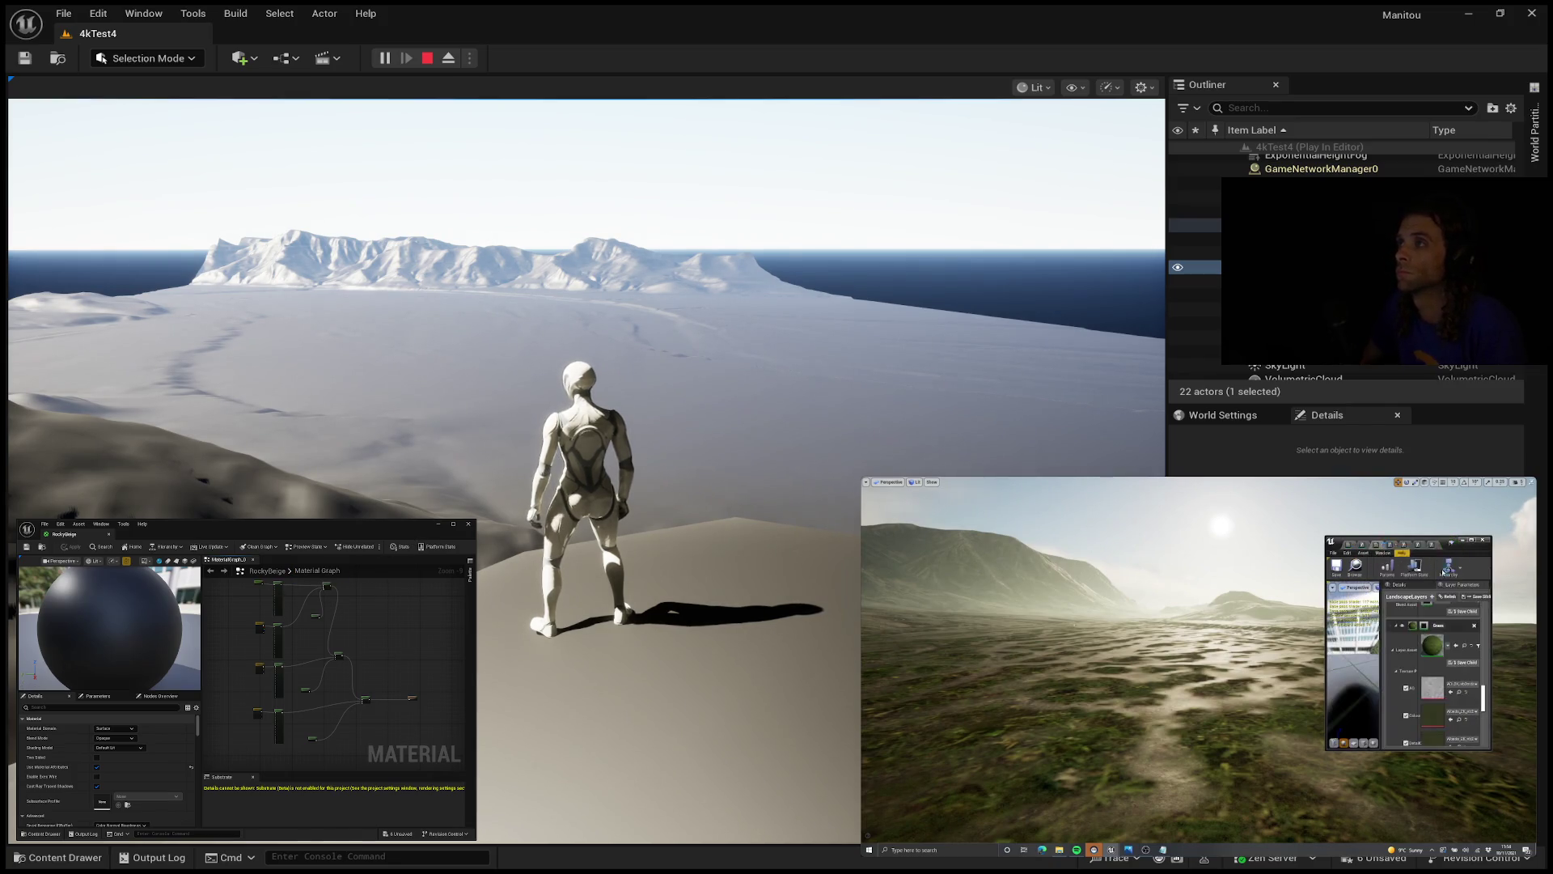
Step: Turn the play camera toward the snowy mountains across the water while the reference flythrough plays
mouse_move(1382, 613)
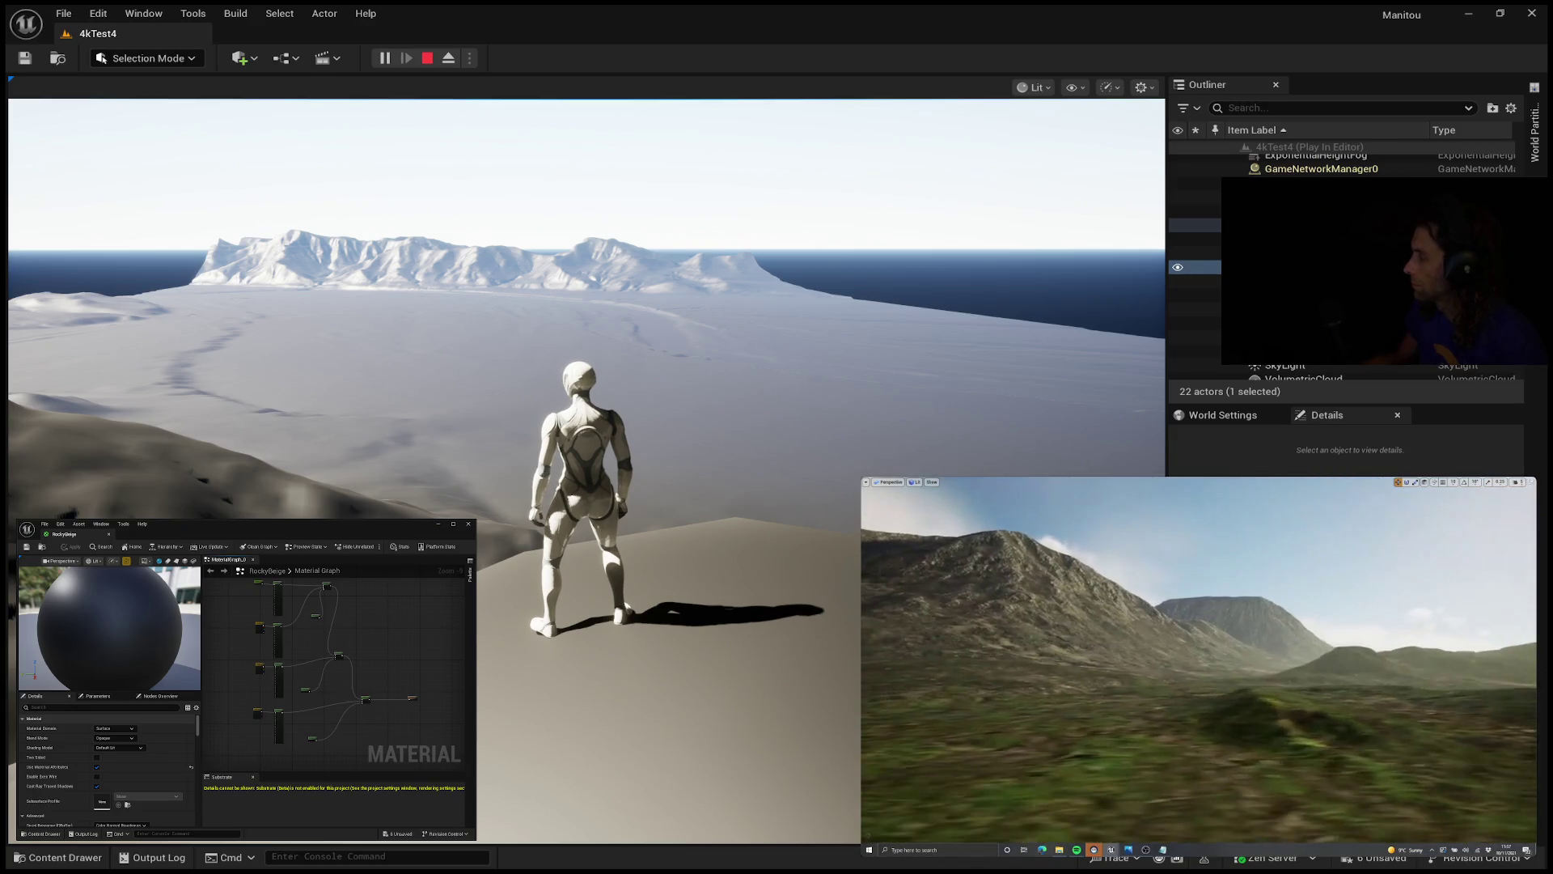
mouse_move(1141, 738)
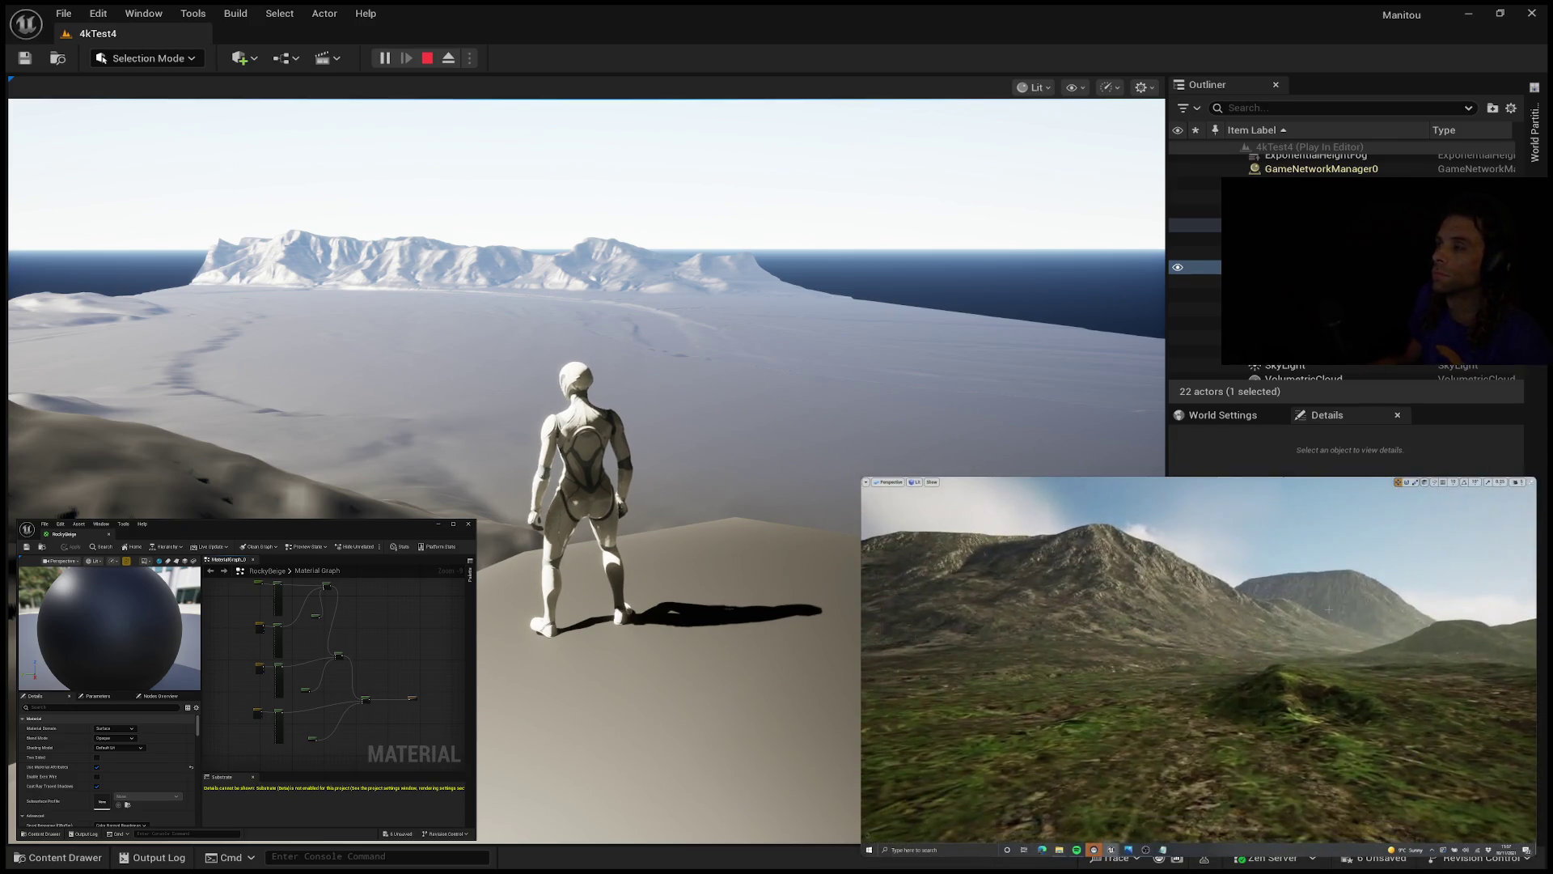
mouse_move(969, 585)
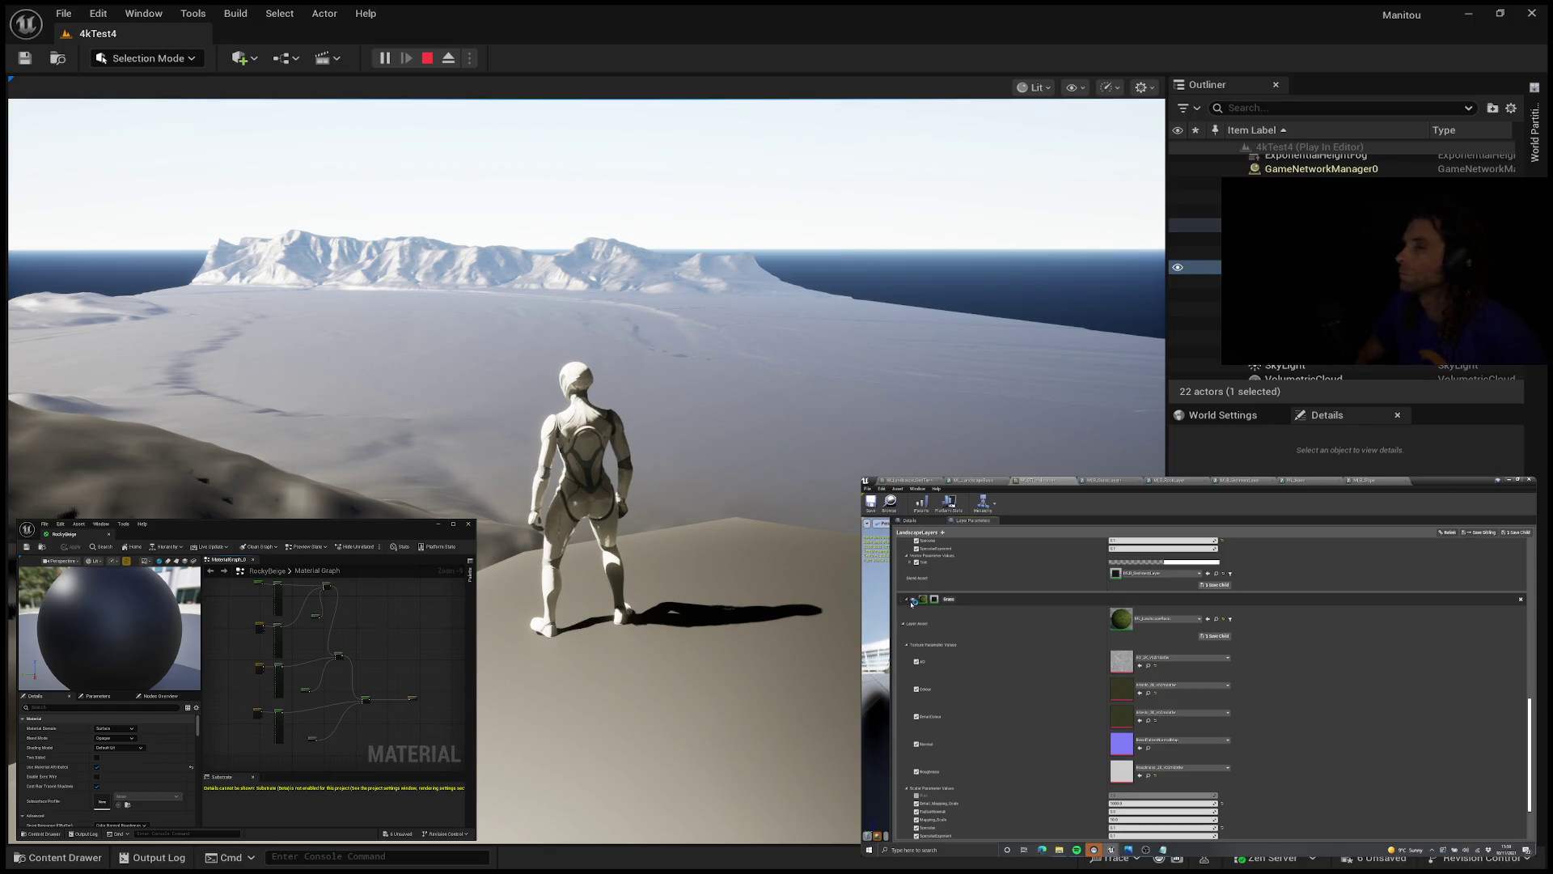
Step: Plug the selected Megascans Icelandic cliff roughness texture into the layer instance's Roughness slot
mouse_move(1396, 647)
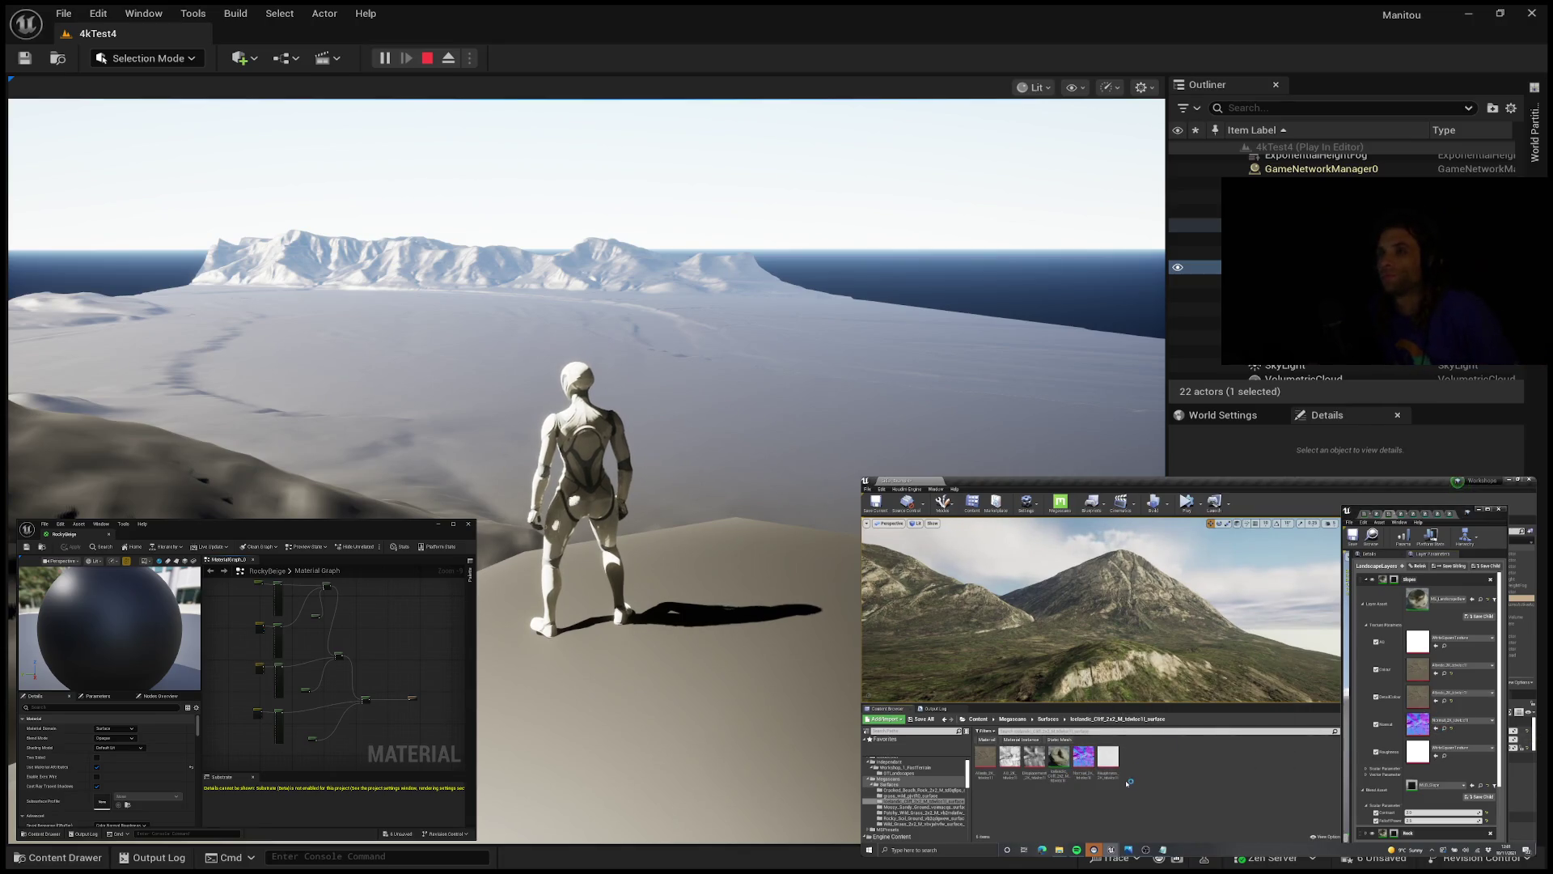
left_click(1437, 756)
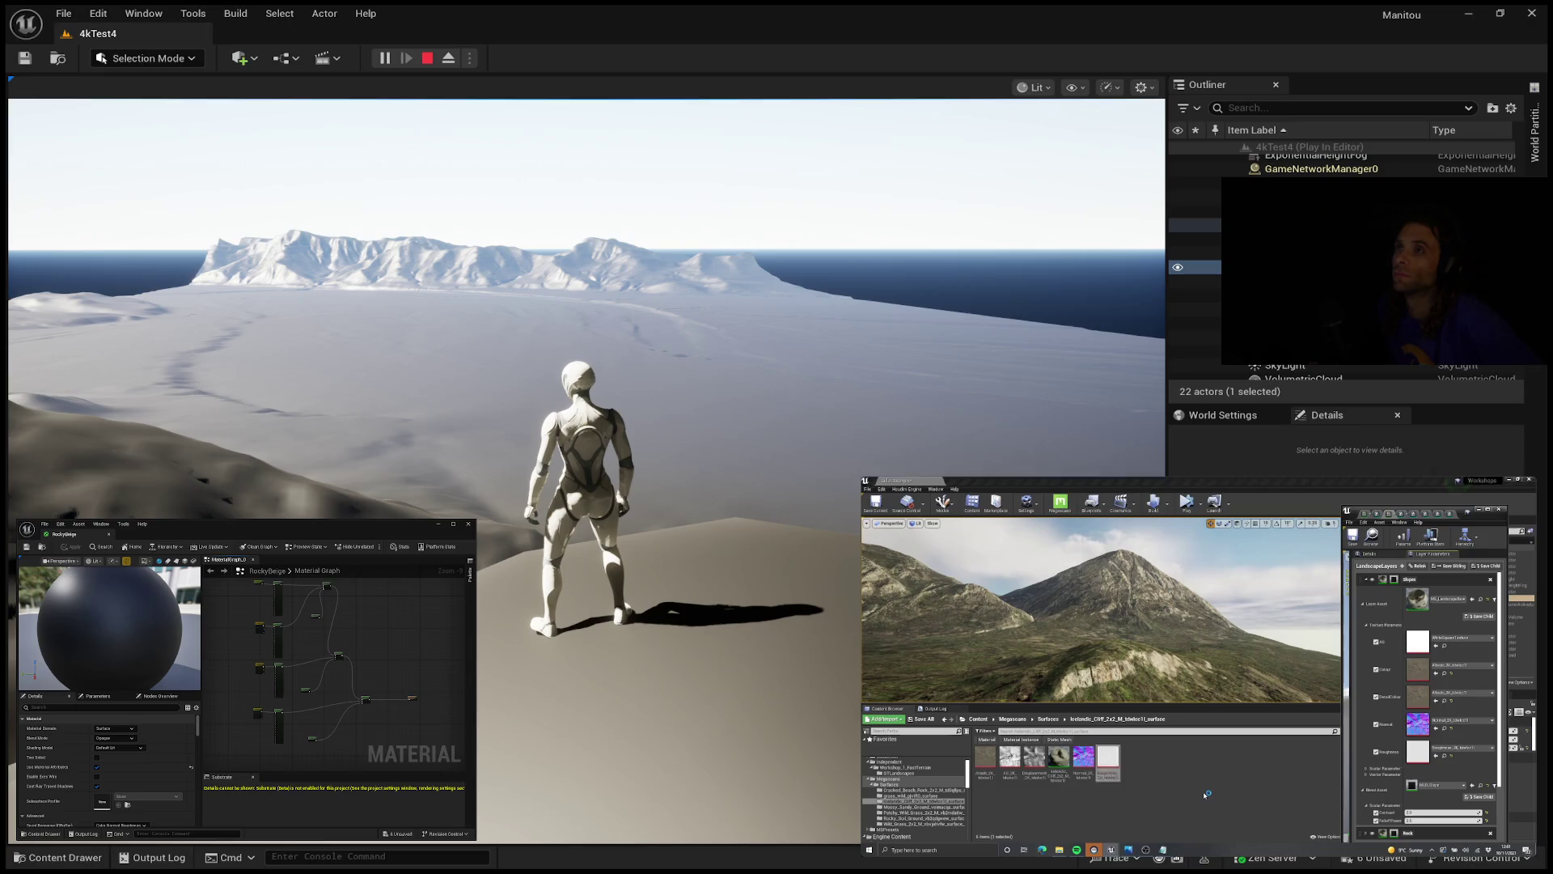
left_click(1437, 645)
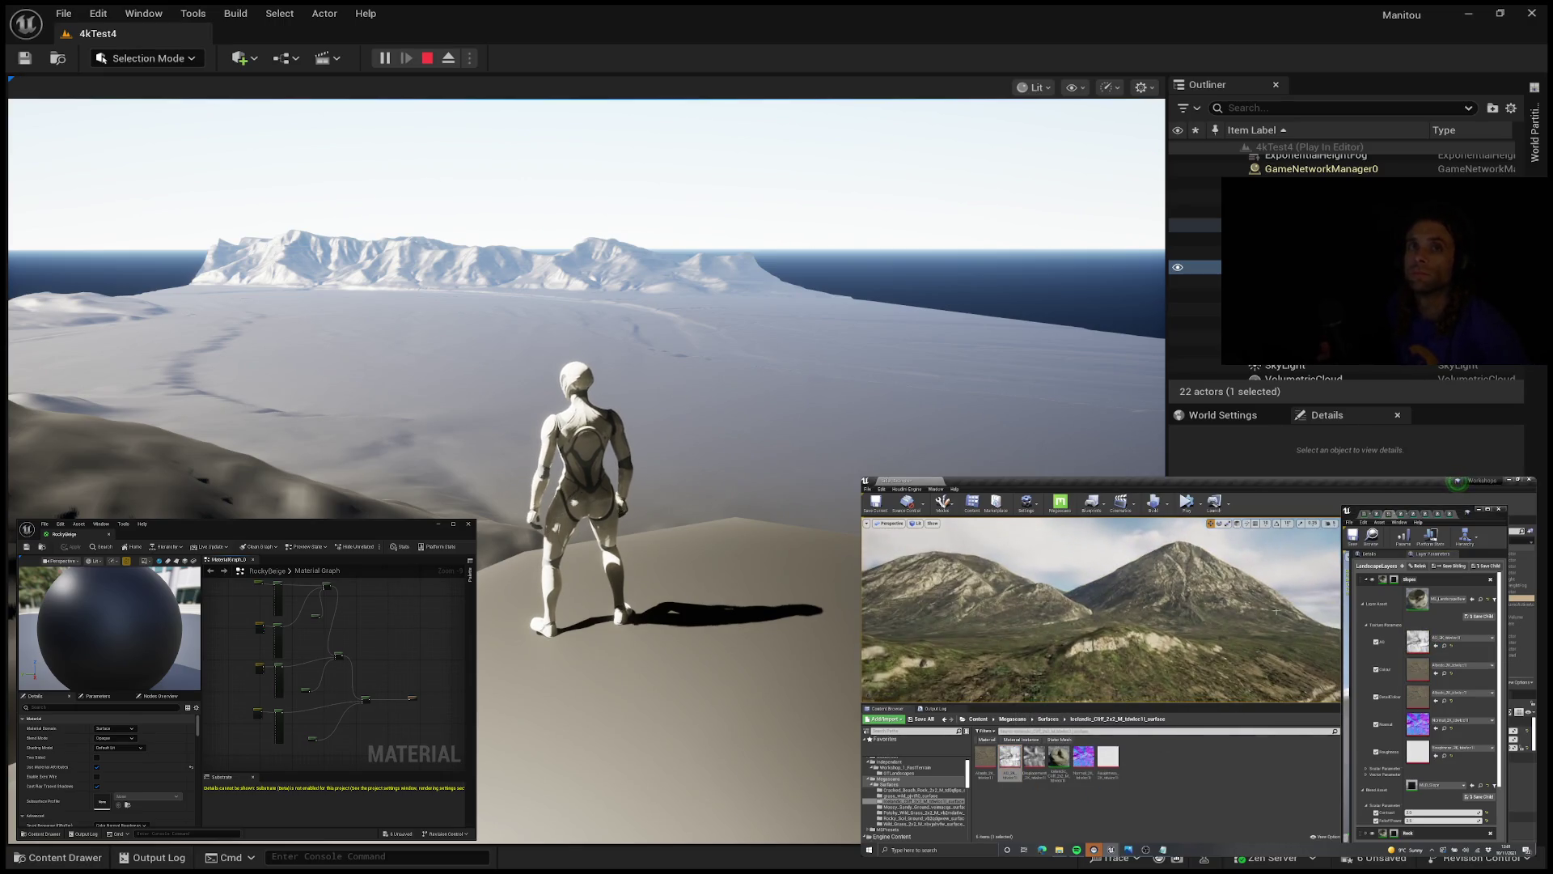
left_click(1352, 535)
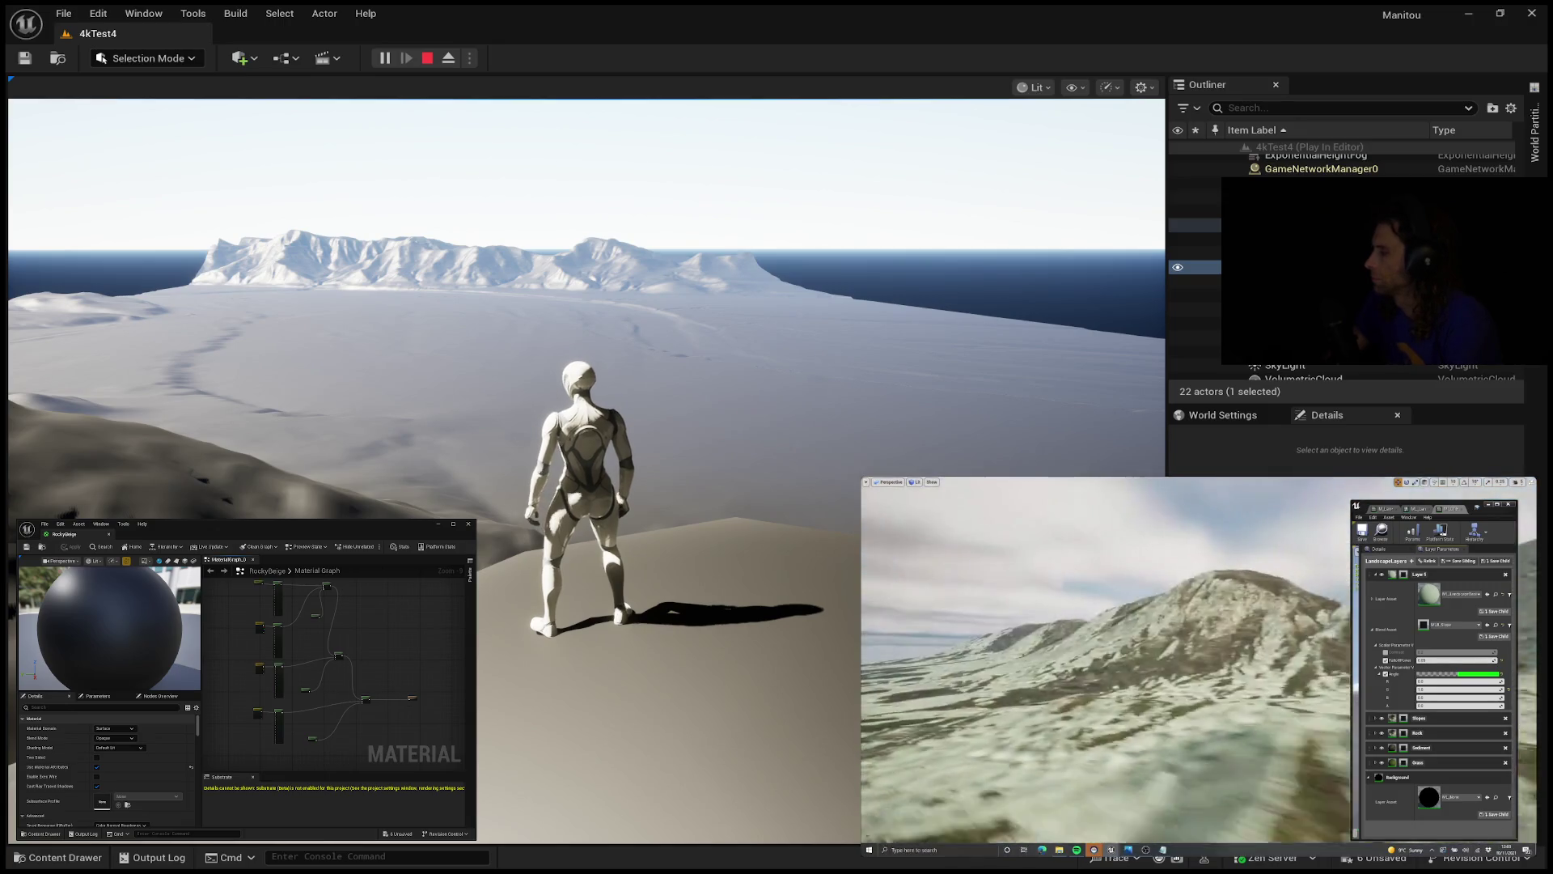
mouse_move(1511, 639)
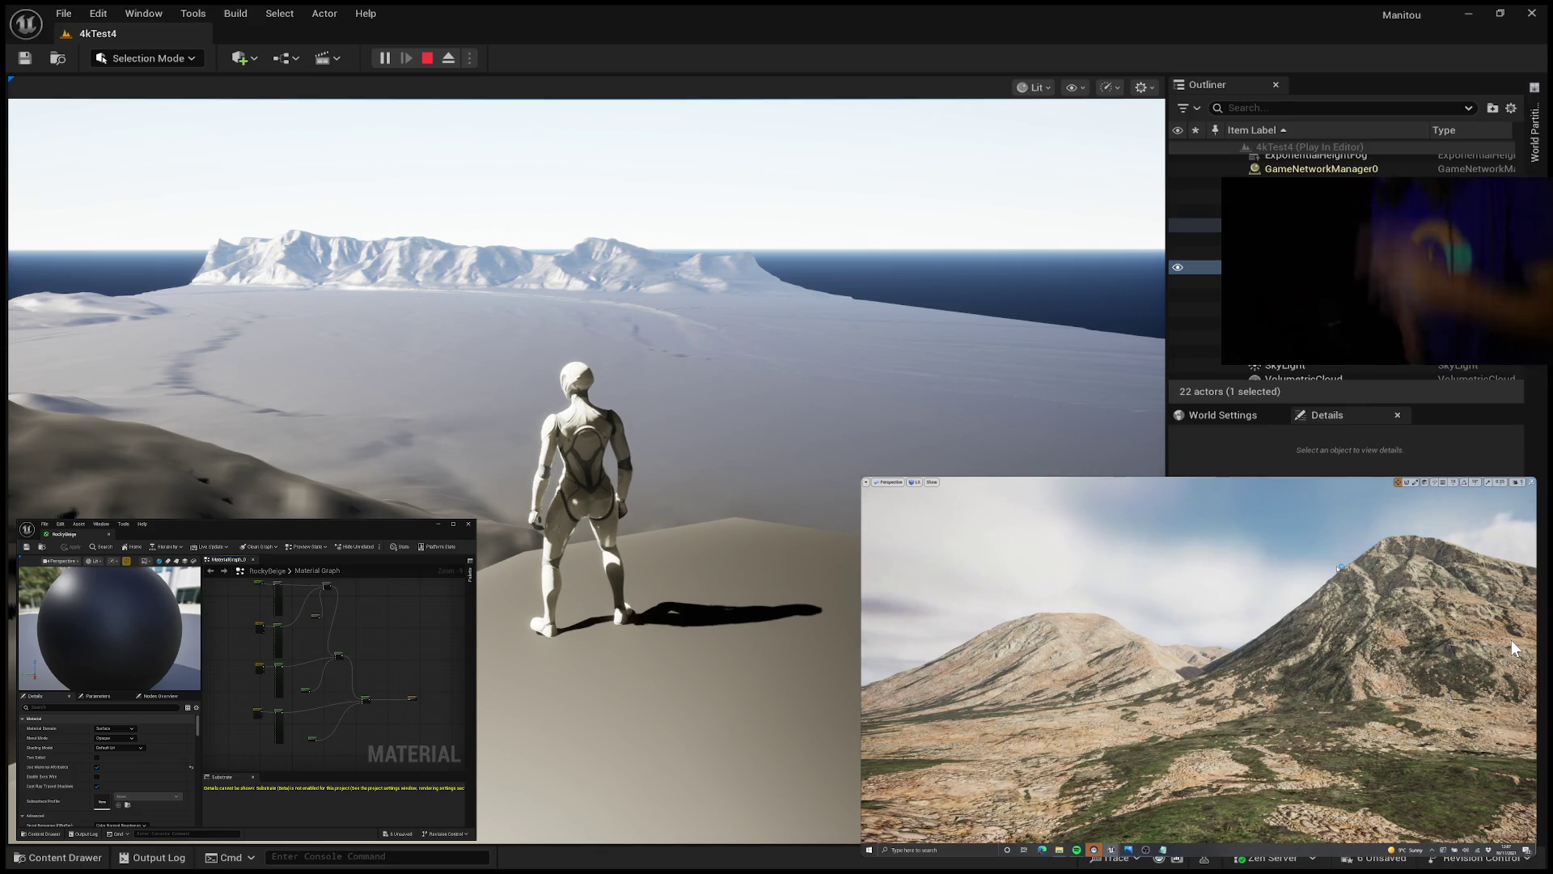
mouse_move(1472, 614)
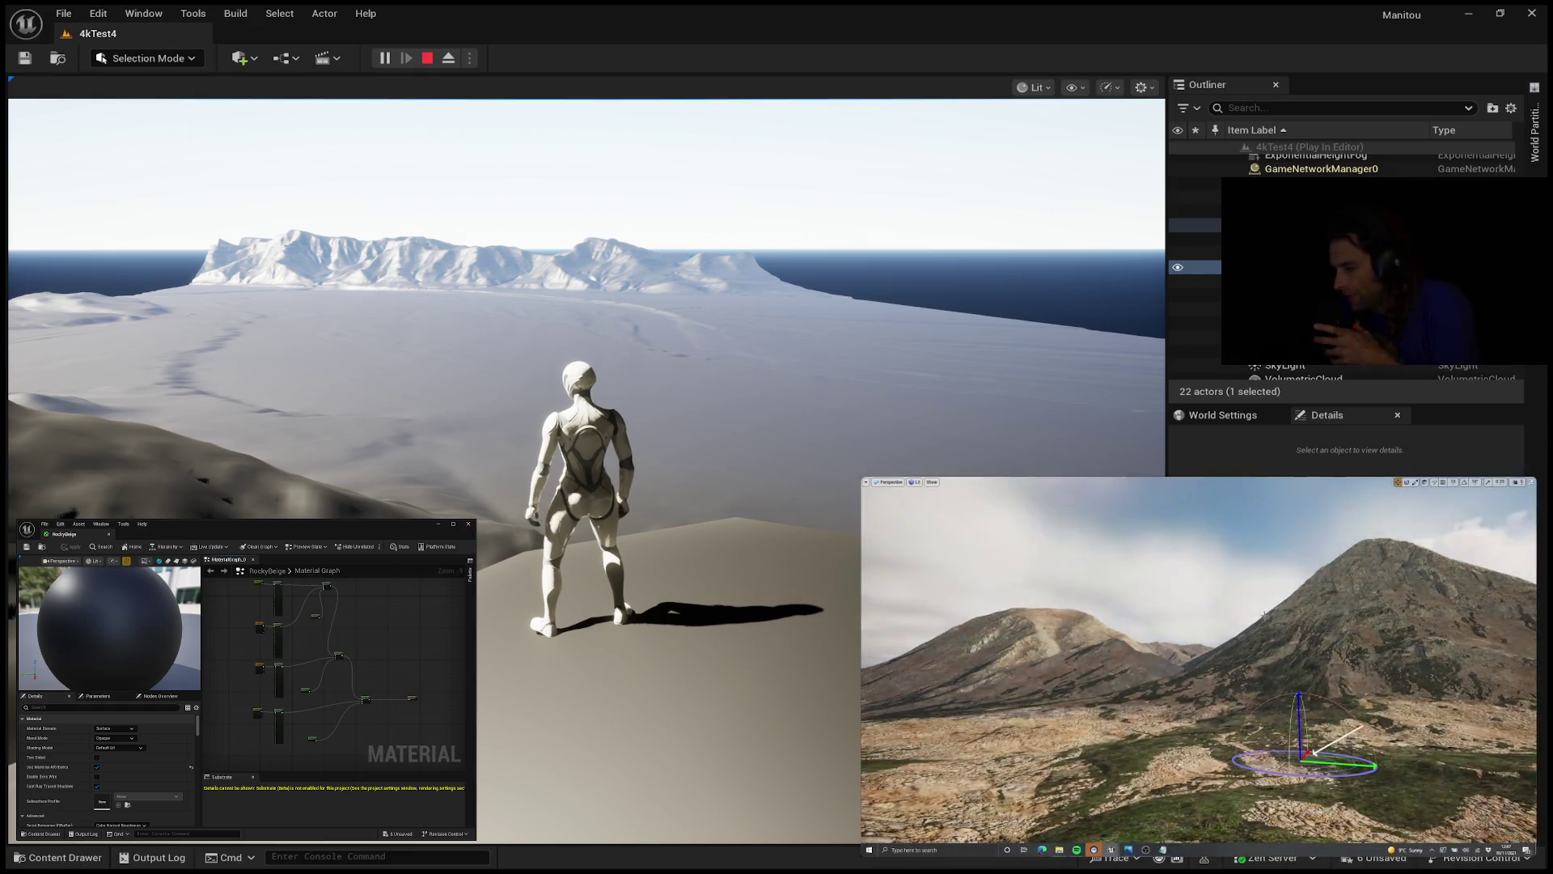
Step: Scrub the reference tutorial back to about 22:44, its material layer blend section
left_click(1189, 676)
left_click(1177, 826)
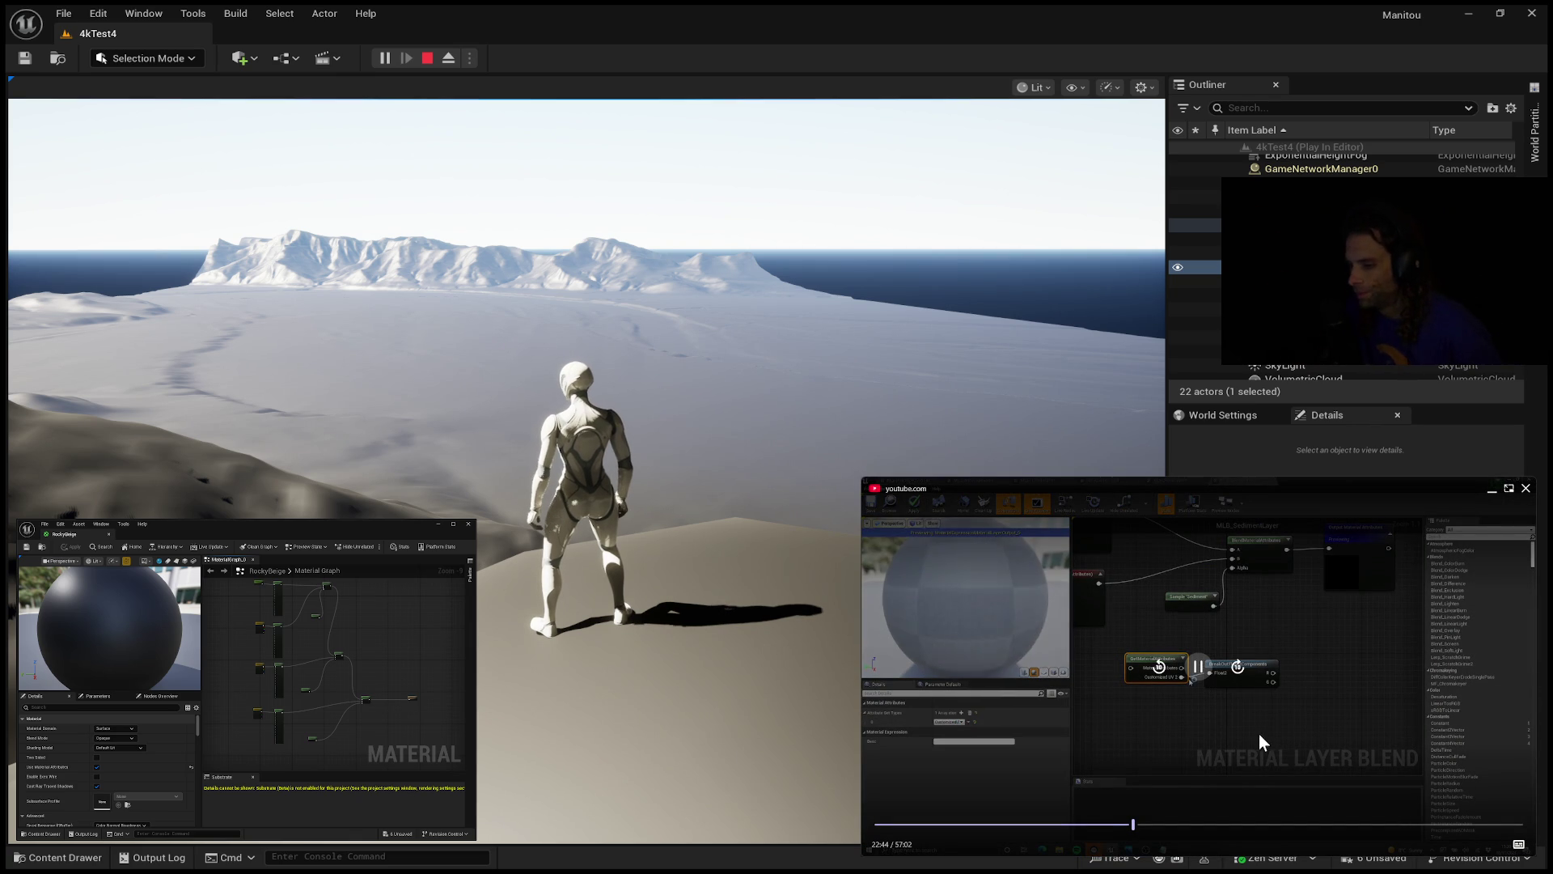
Step: Pause the reference tutorial playing beside the level
left_click(1199, 682)
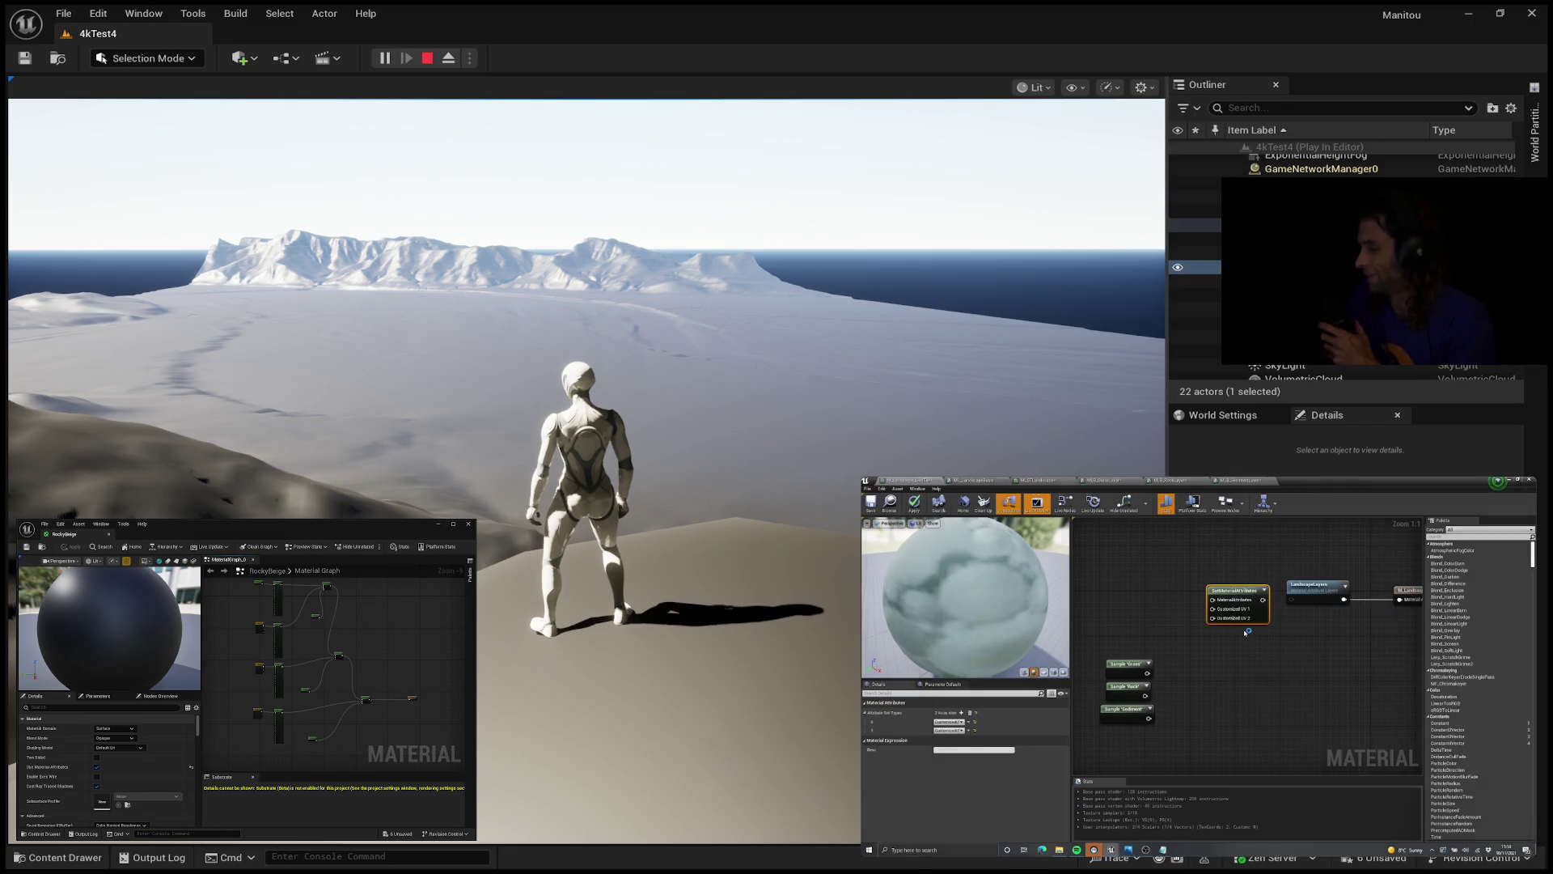
Step: Let the tutorial run to about 18:35, showing the ML_LandscapeBasic layer graph and mottled sphere
mouse_move(1249, 549)
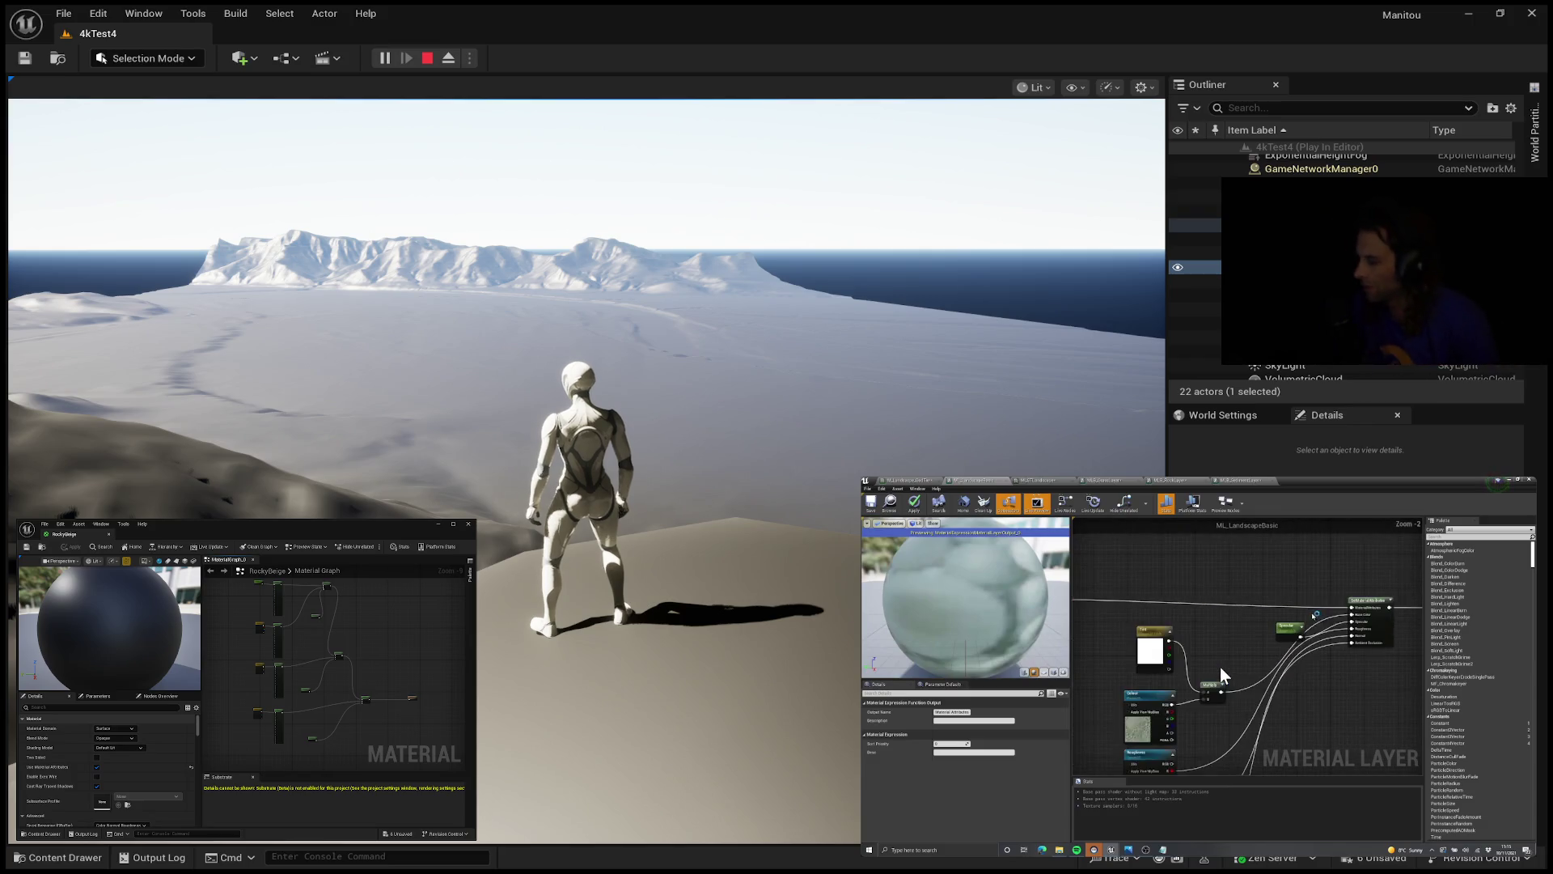
Step: Pause and resume the tutorial, then run the mannequin forward toward the rocky mountainside
mouse_move(1174, 701)
left_click(1197, 674)
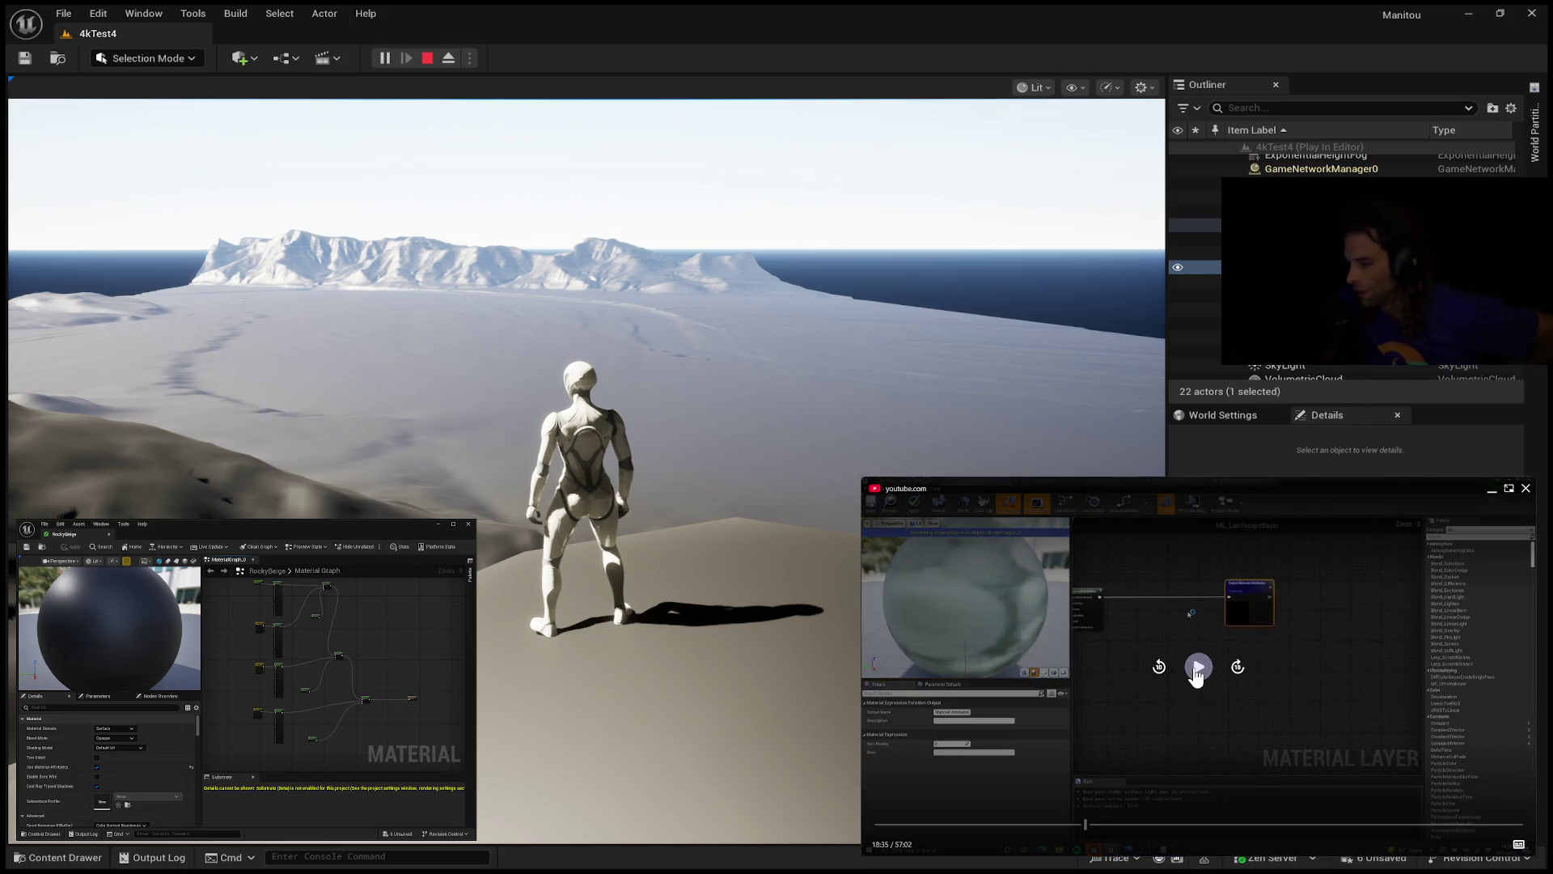
left_click(1197, 674)
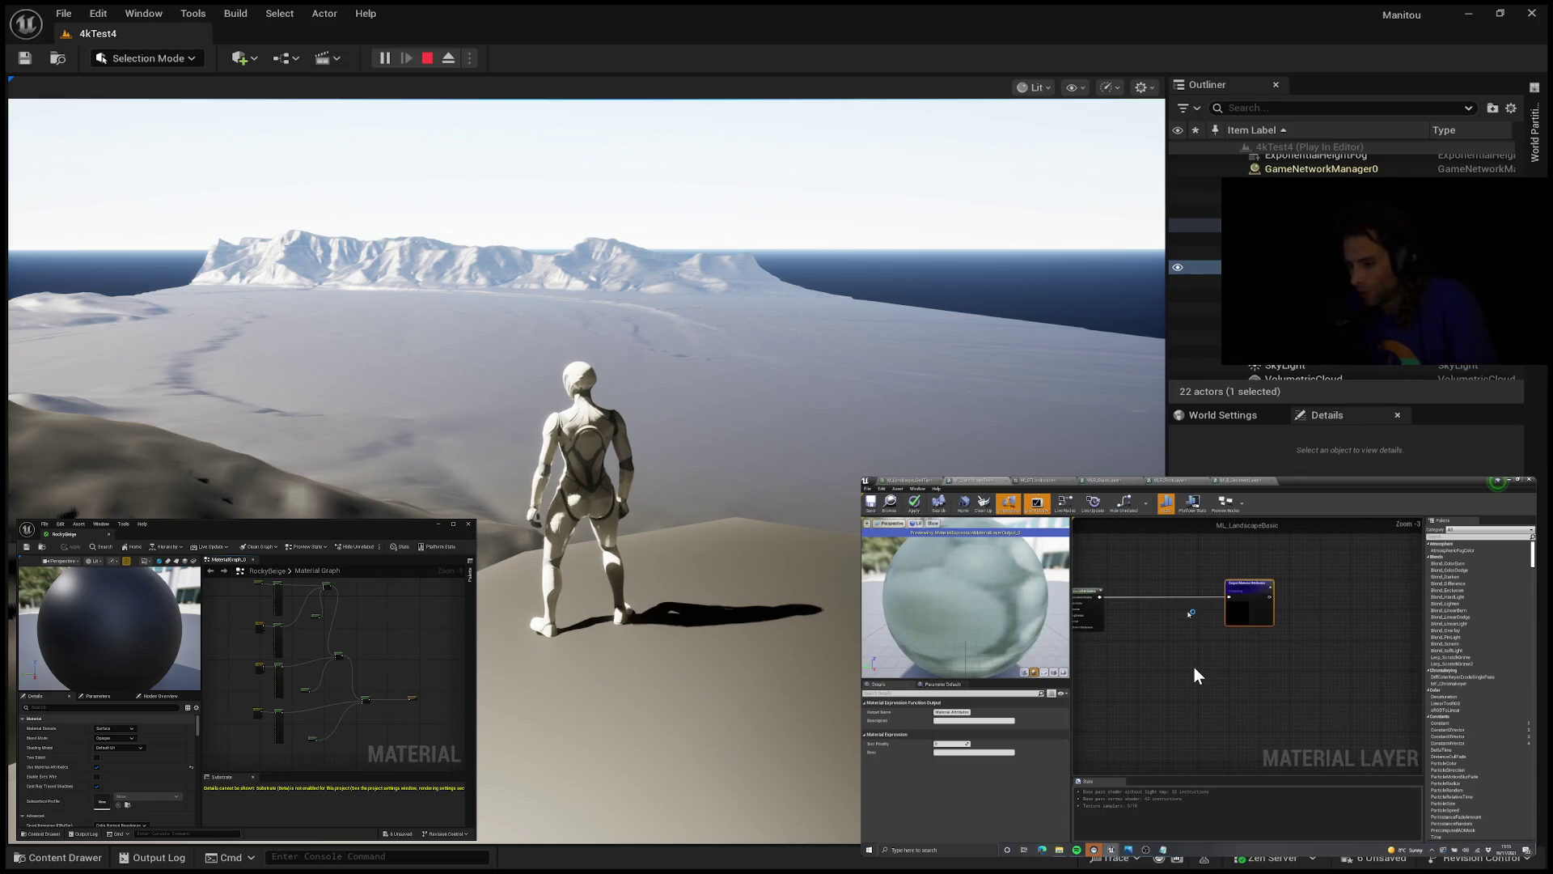
key("w")
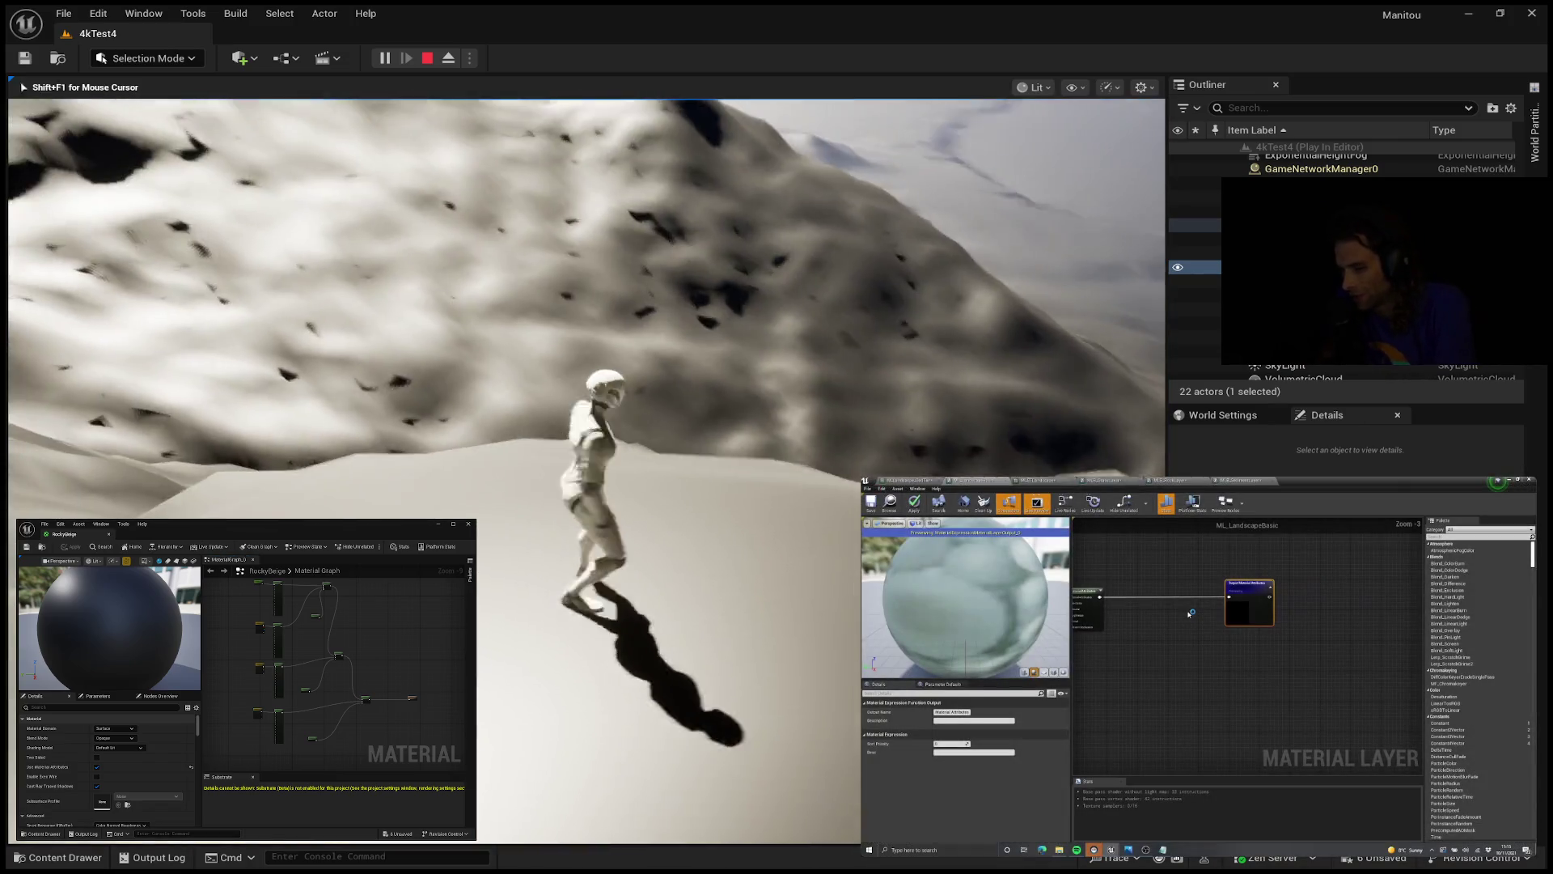